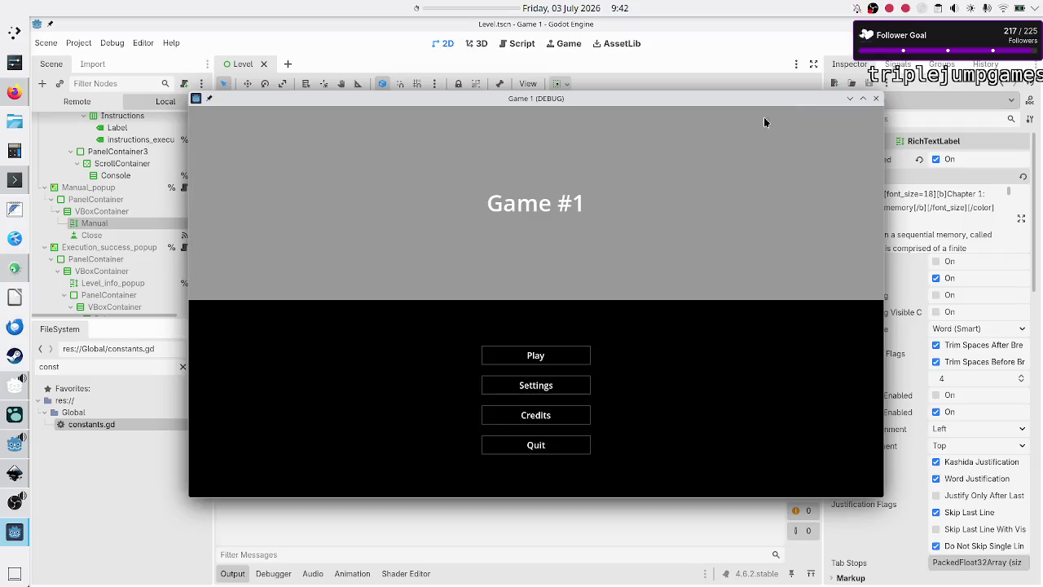
Step: Start the game and open a program for the Navigation puzzle
click(546, 357)
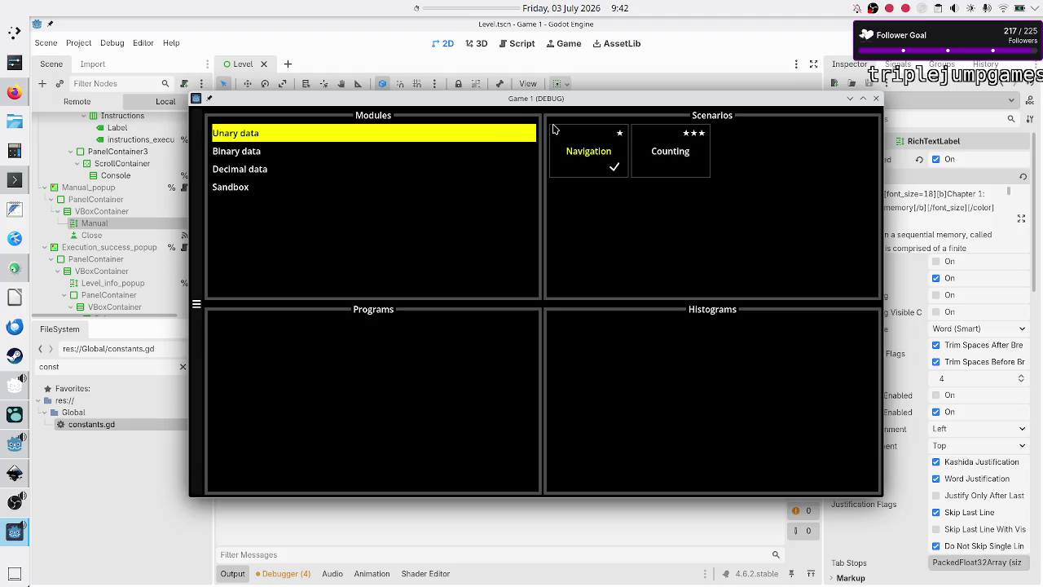
click(584, 152)
click(359, 368)
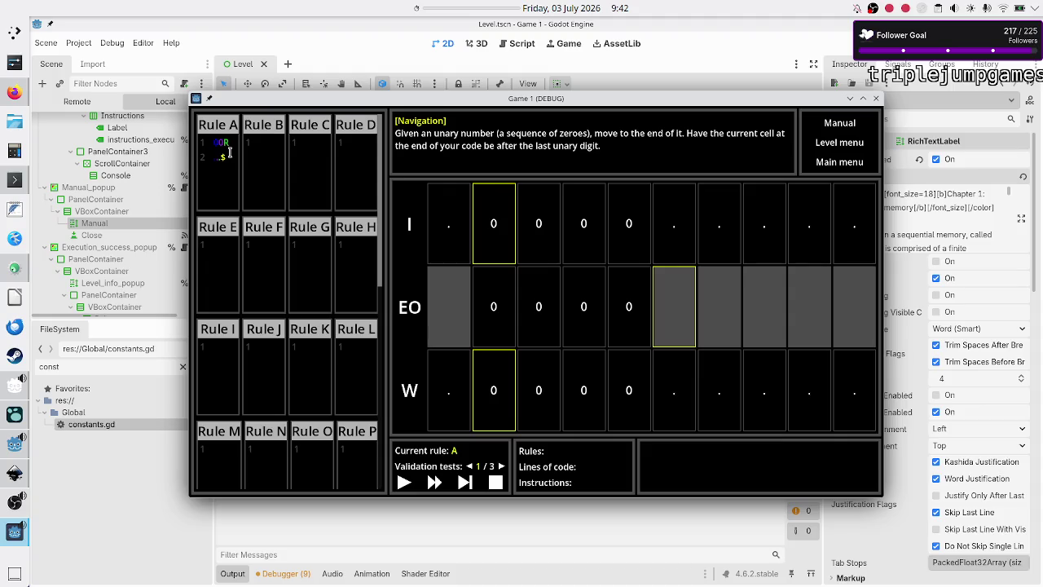
Step: Reduce Rule A's code to the single command 00R and return to the editor
click(230, 155)
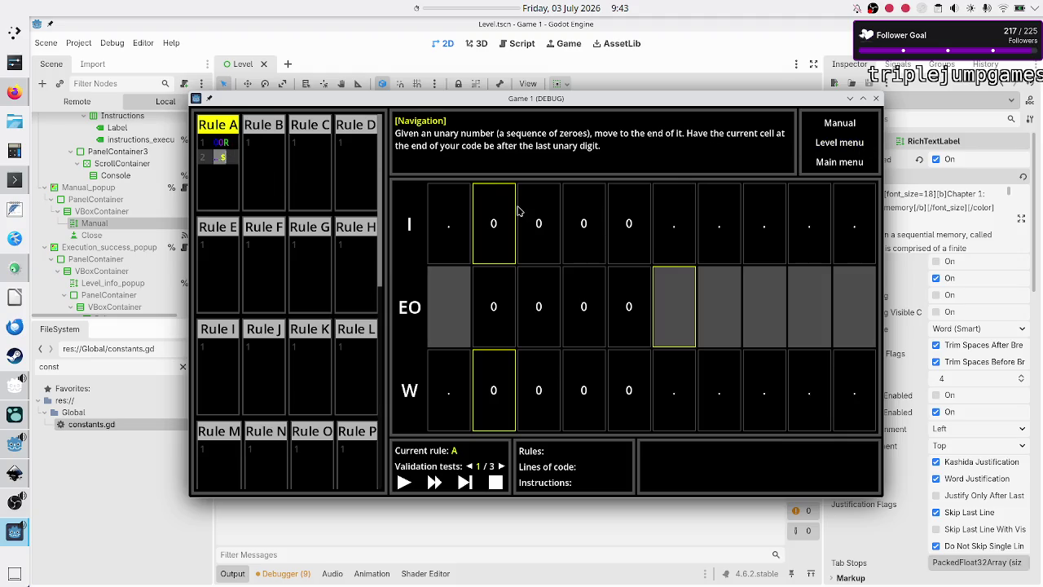
key(BackSpace)
key(BackSpace)
key(BackSpace)
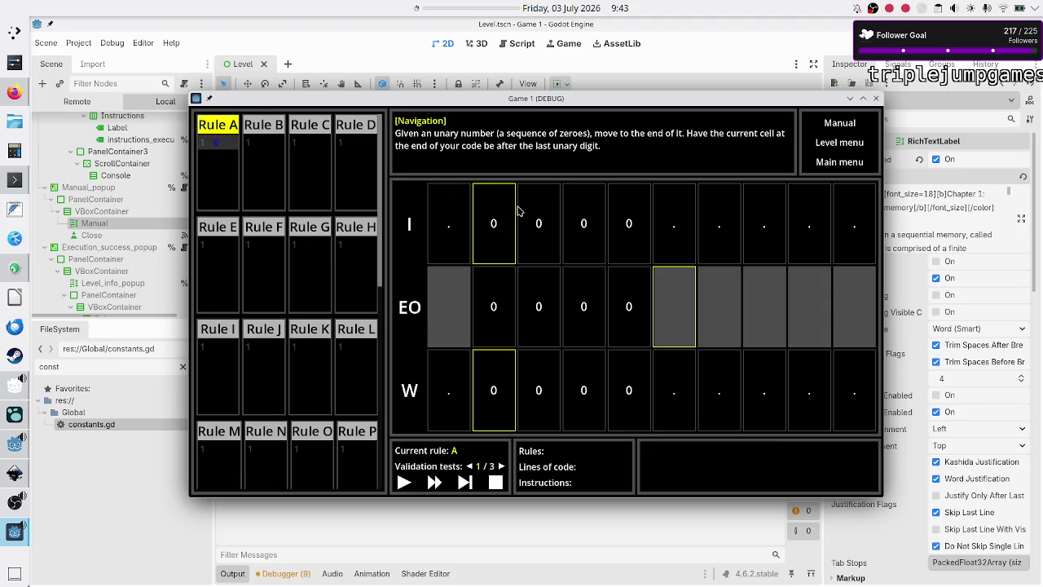
key(BackSpace)
text(0)
text(0)
text(R)
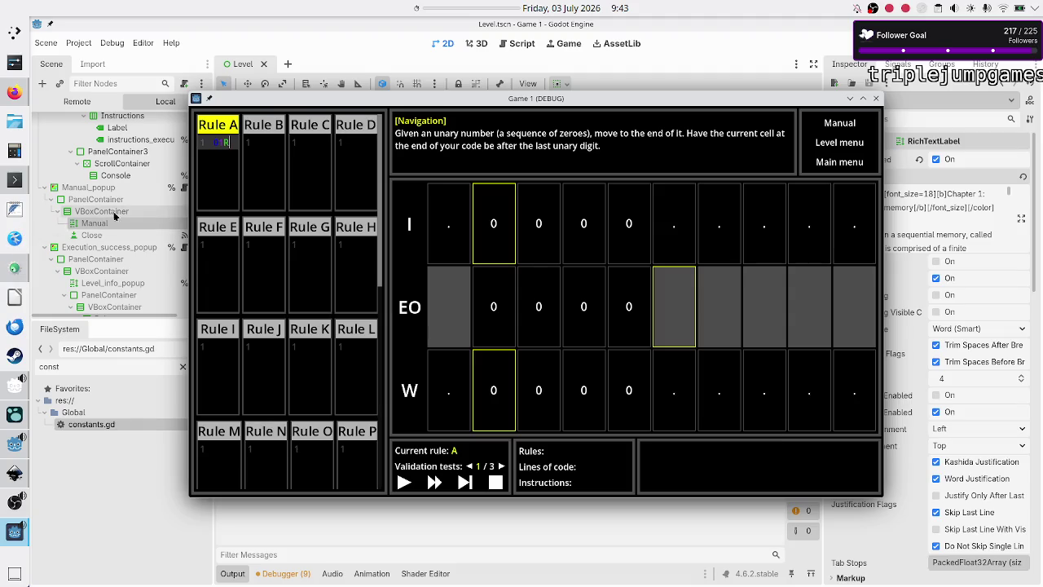
click(681, 26)
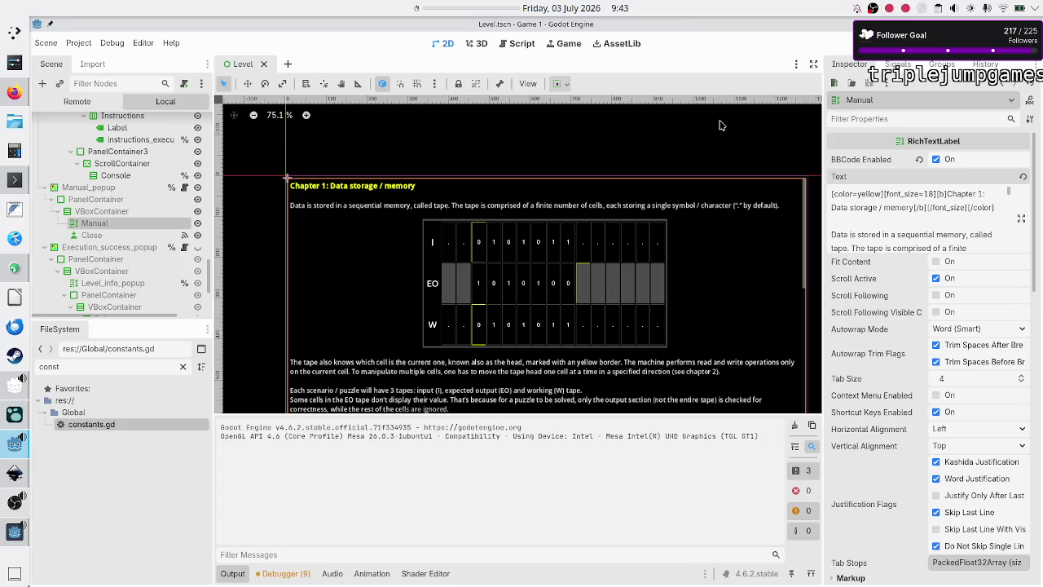
Step: Open the Manual's full text and change 'rows' to '3' in the screenshot placeholder sentence
click(1021, 219)
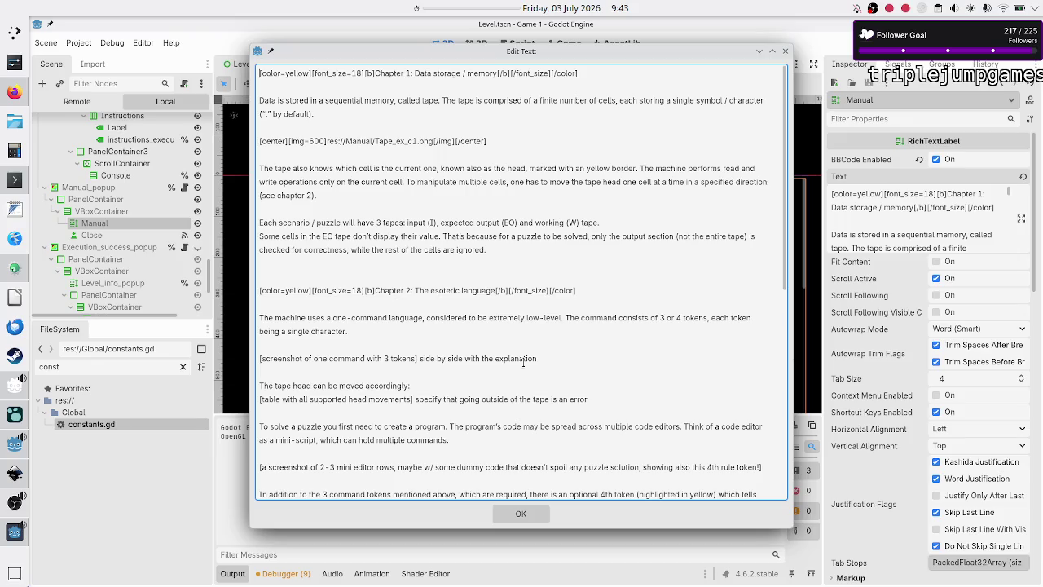
scroll(367, 366, down, 3)
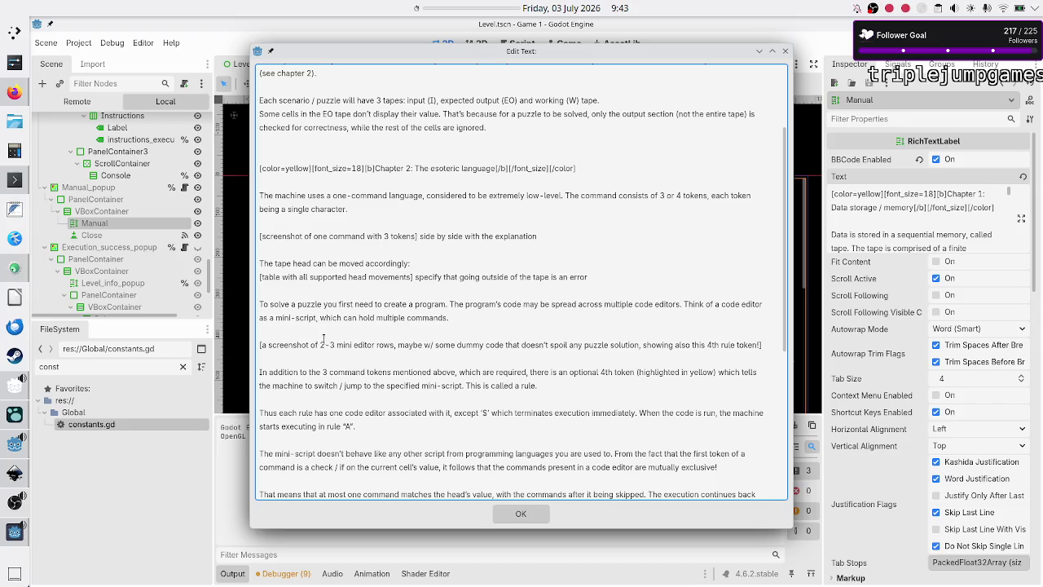
drag(287, 344, 355, 344)
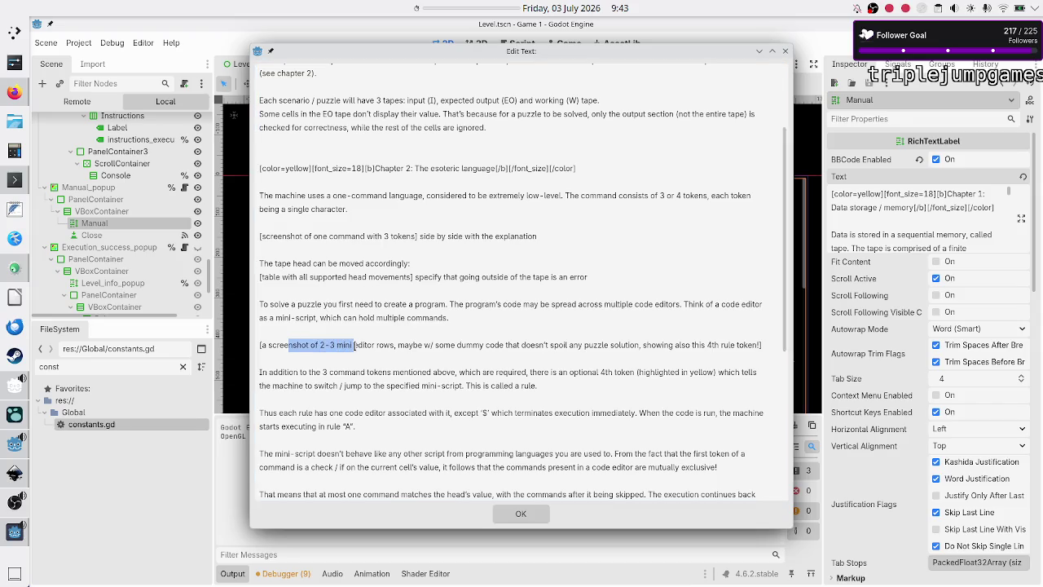
click(354, 345)
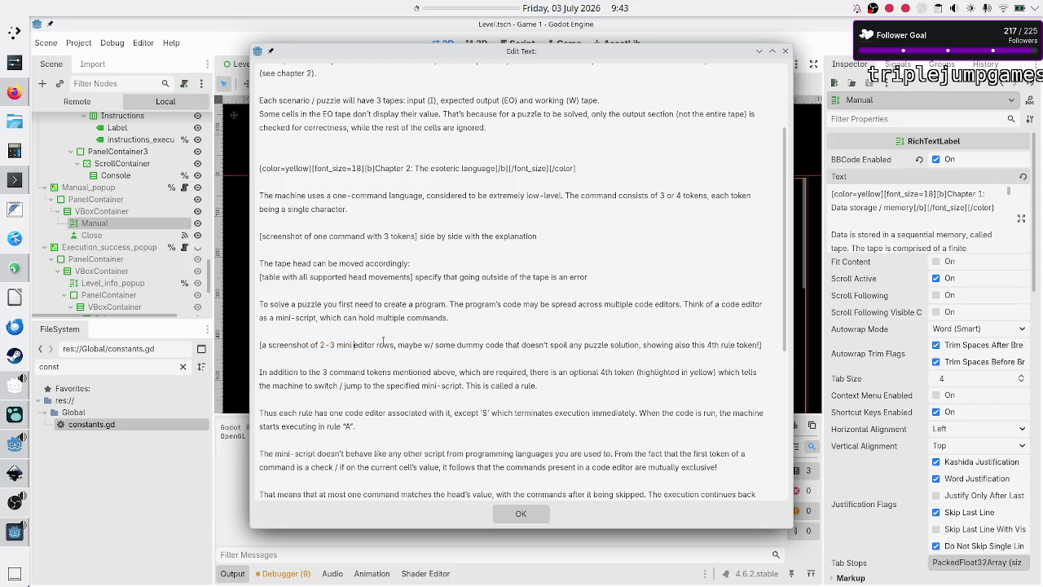
double_click(390, 345)
text(3)
Step: Review several Chapter 2 phrases in the Manual text, then bring the running game forward
click(343, 344)
mouse_move(343, 345)
mouse_down()
mouse_move(312, 345)
mouse_move(322, 343)
mouse_up()
click(398, 343)
drag(681, 345, 735, 345)
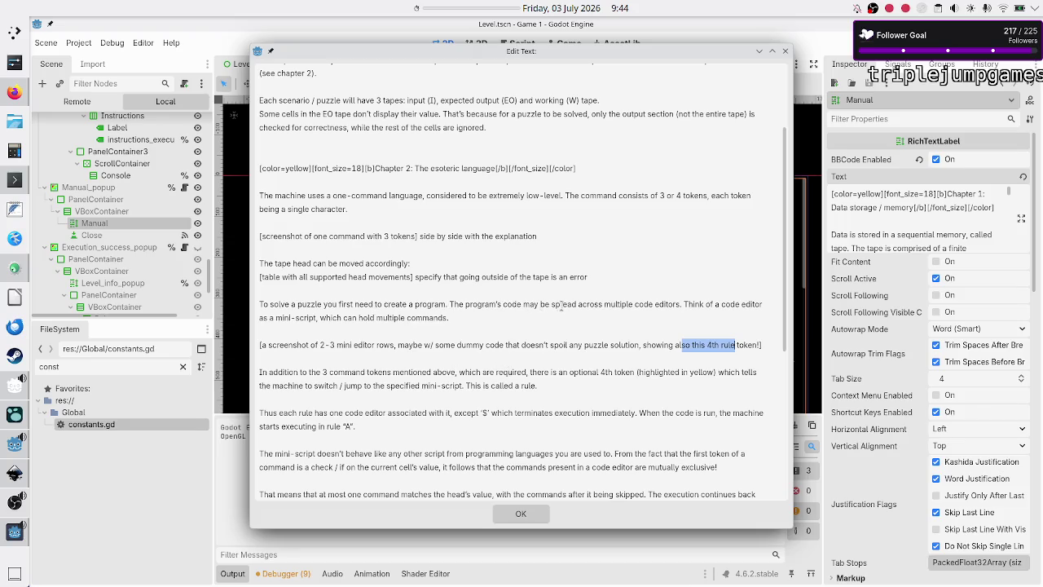
drag(644, 303, 498, 308)
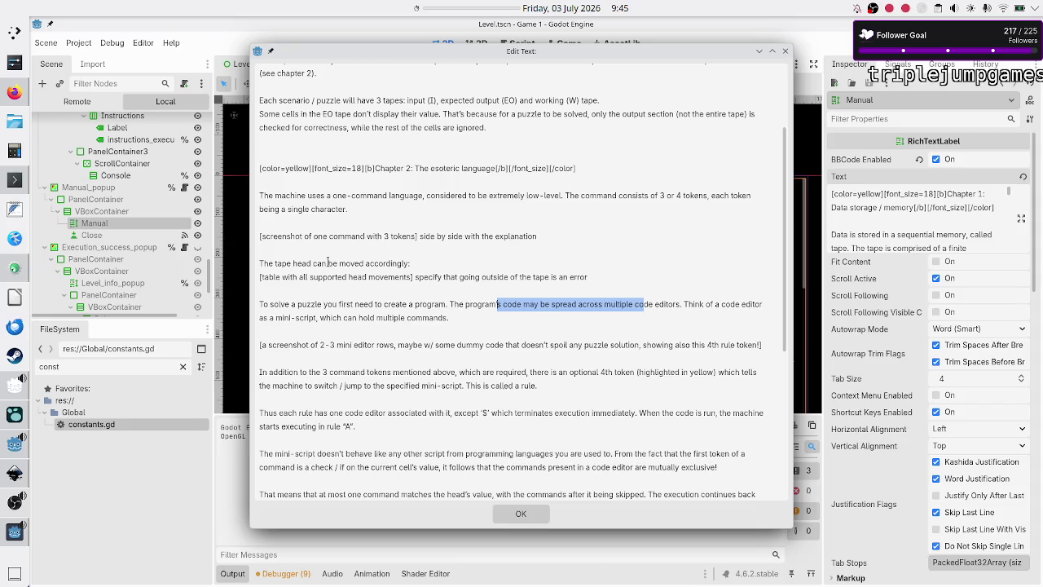
drag(328, 262, 332, 278)
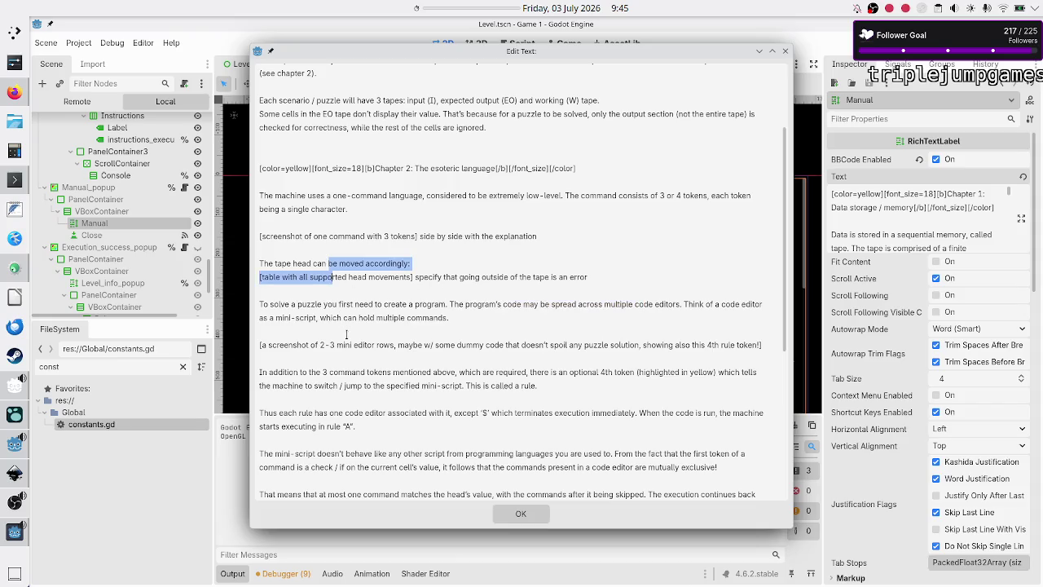
click(347, 334)
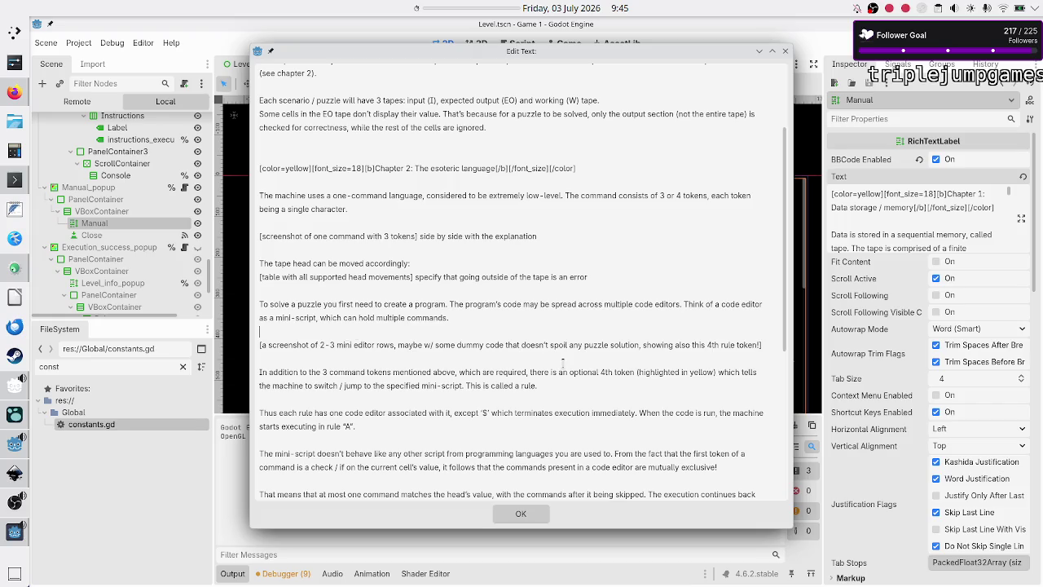
drag(668, 373, 704, 372)
click(703, 373)
click(14, 534)
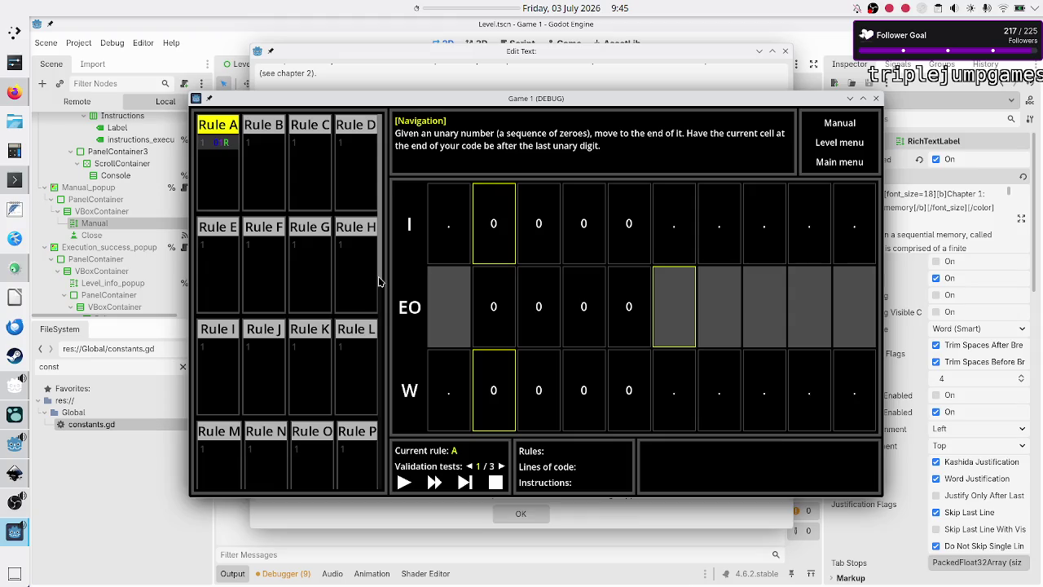
Step: Maximize the game window and insert a comment line above Rule A's command
key(Return)
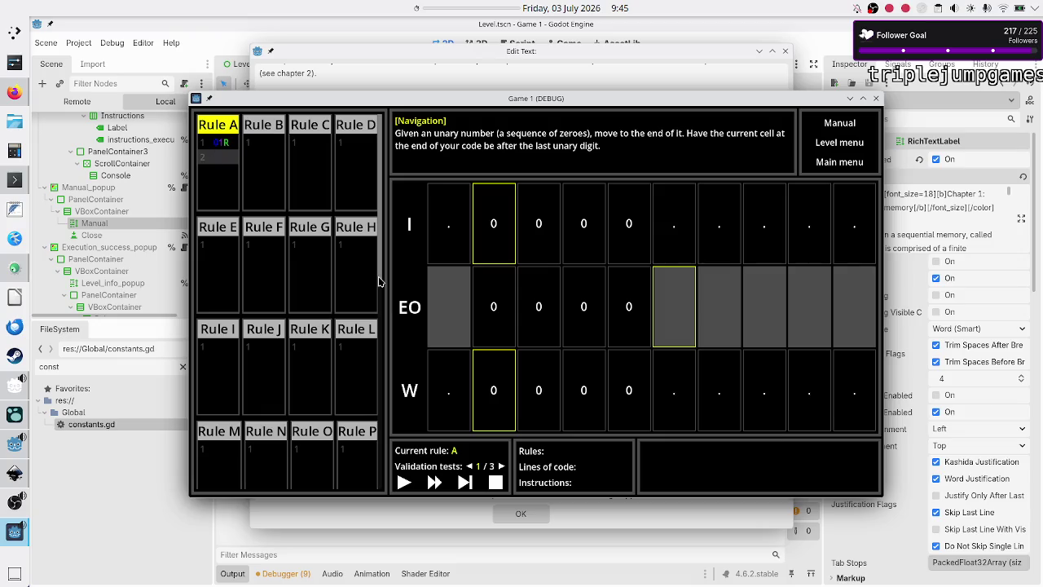
text(#)
double_click(529, 101)
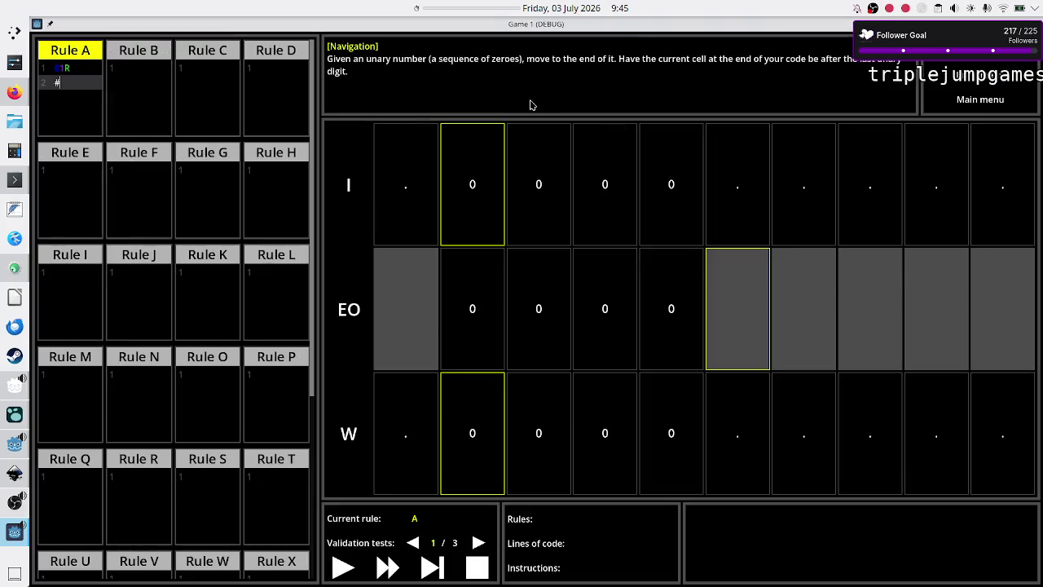
key(BackSpace)
key(BackSpace)
key(Return)
text(#)
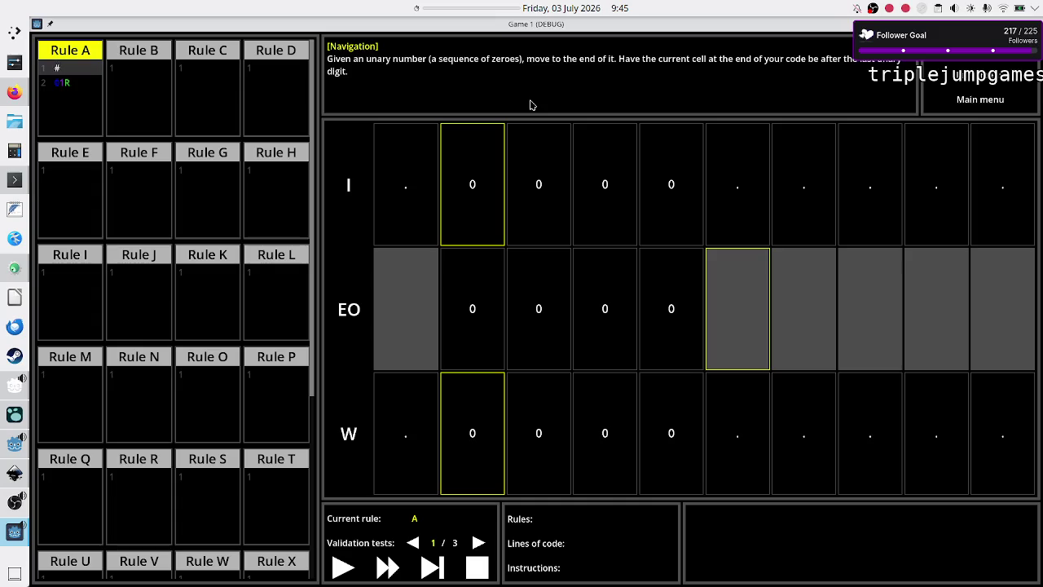
text(command)
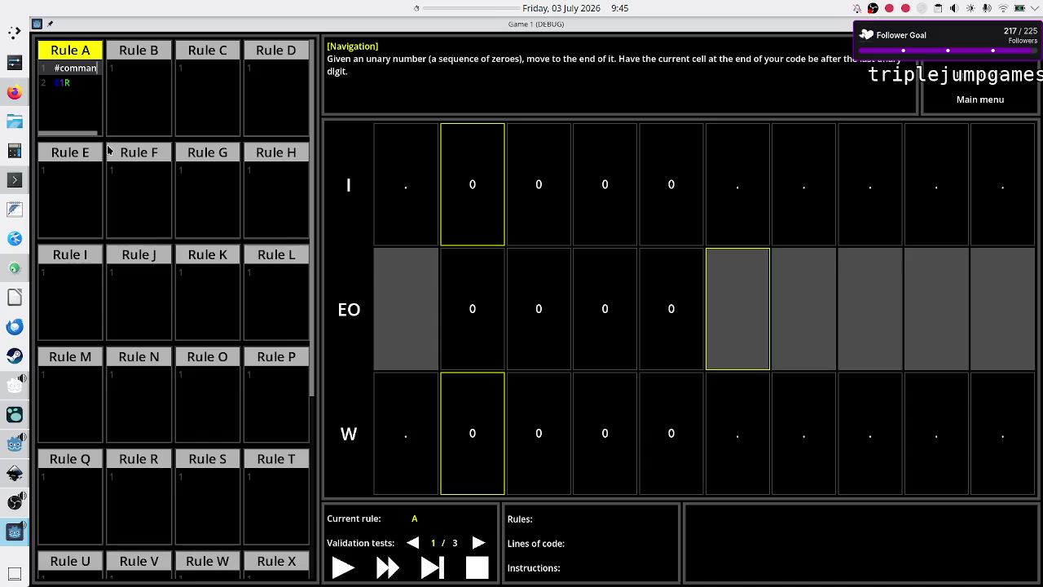
Step: Correct the comment to '#comment' and add an empty third line in Rule A
key(Down)
key(Up)
key(BackSpace)
key(BackSpace)
key(BackSpace)
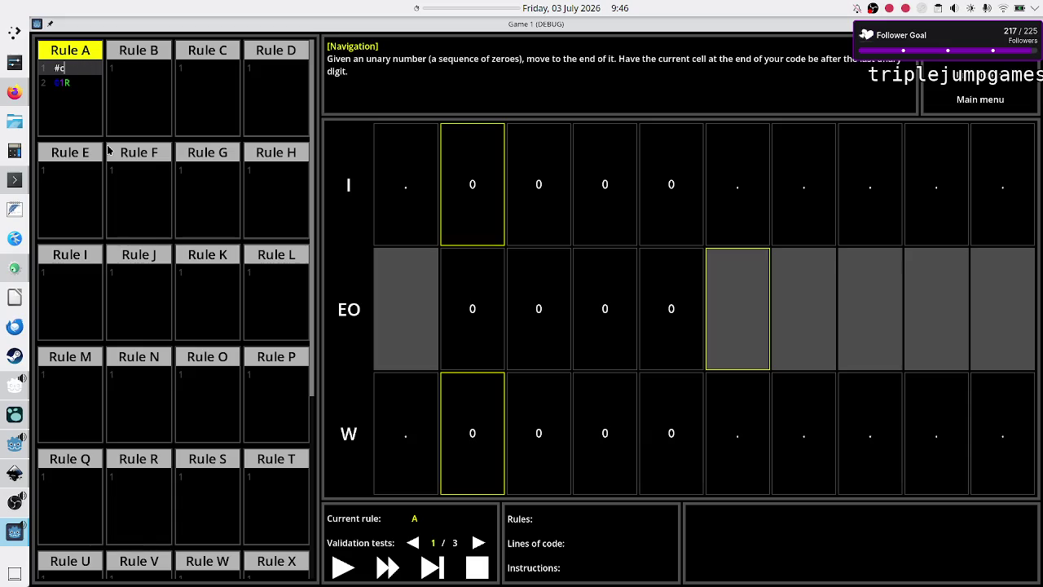
key(BackSpace)
text(te)
key(BackSpace)
key(BackSpace)
text(comment)
key(Right)
key(Right)
key(Right)
key(Right)
key(Right)
key(Right)
key(BackSpace)
key(BackSpace)
key(BackSpace)
text(and)
key(BackSpace)
key(BackSpace)
key(BackSpace)
text(omment)
key(Down)
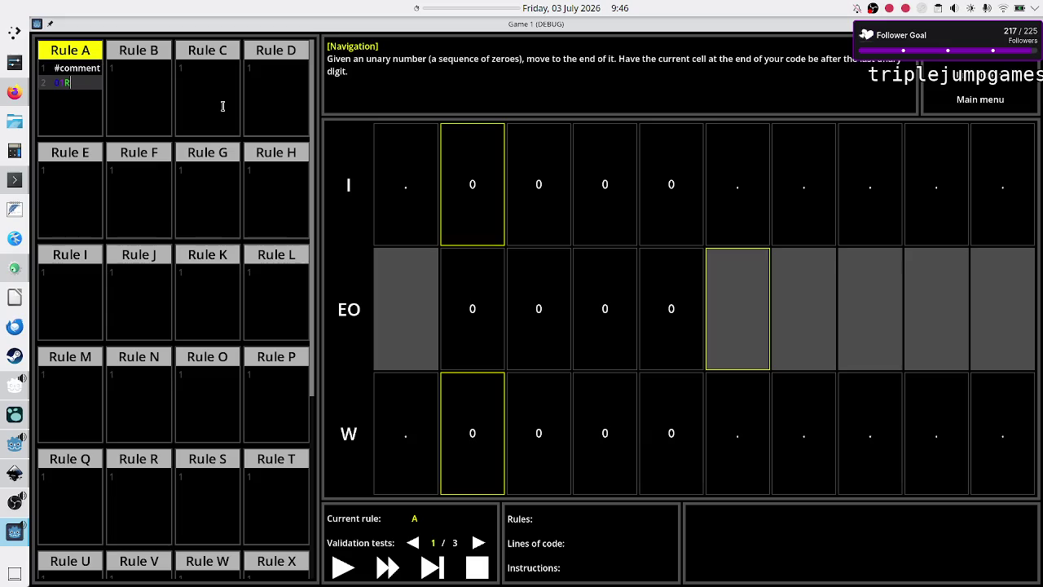
key(Return)
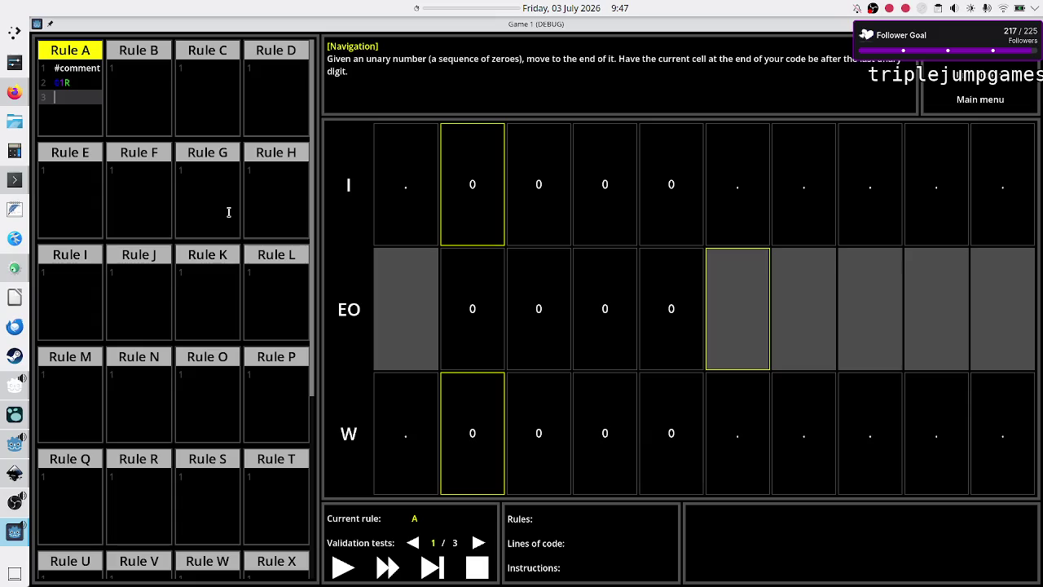
key(Print)
Step: Crop the screenshot capture region to Rule A's code box
drag(571, 270, 217, 131)
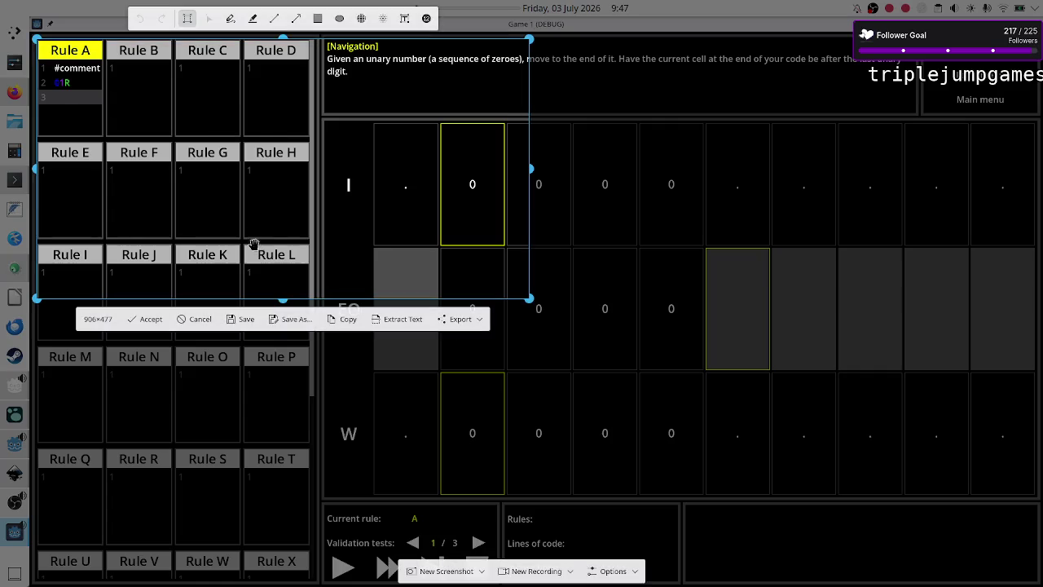
mouse_move(285, 299)
mouse_down()
mouse_move(285, 131)
mouse_move(281, 138)
mouse_move(276, 108)
mouse_up()
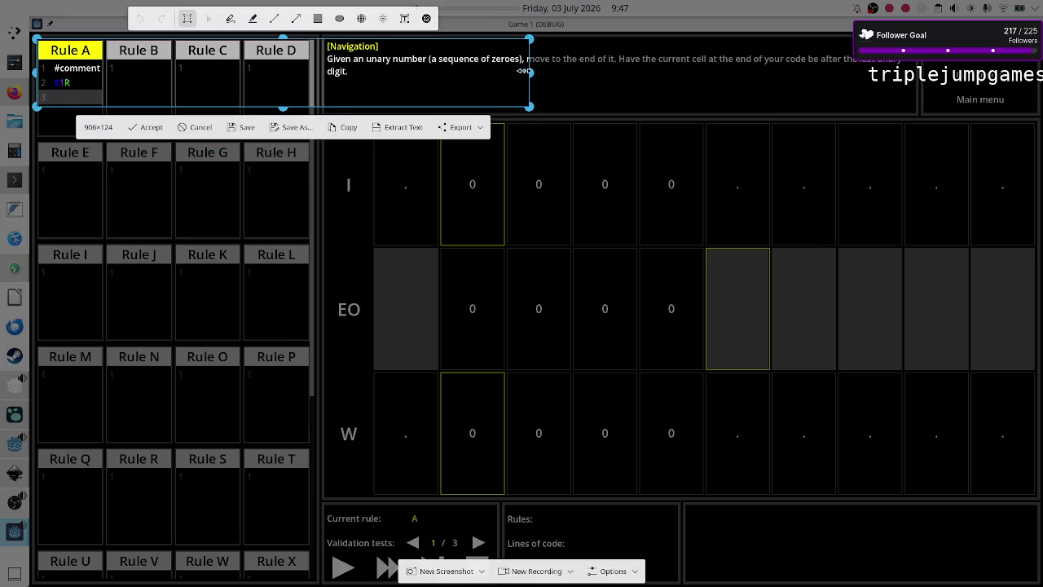
mouse_move(531, 71)
mouse_down()
mouse_move(159, 73)
mouse_move(105, 84)
mouse_up()
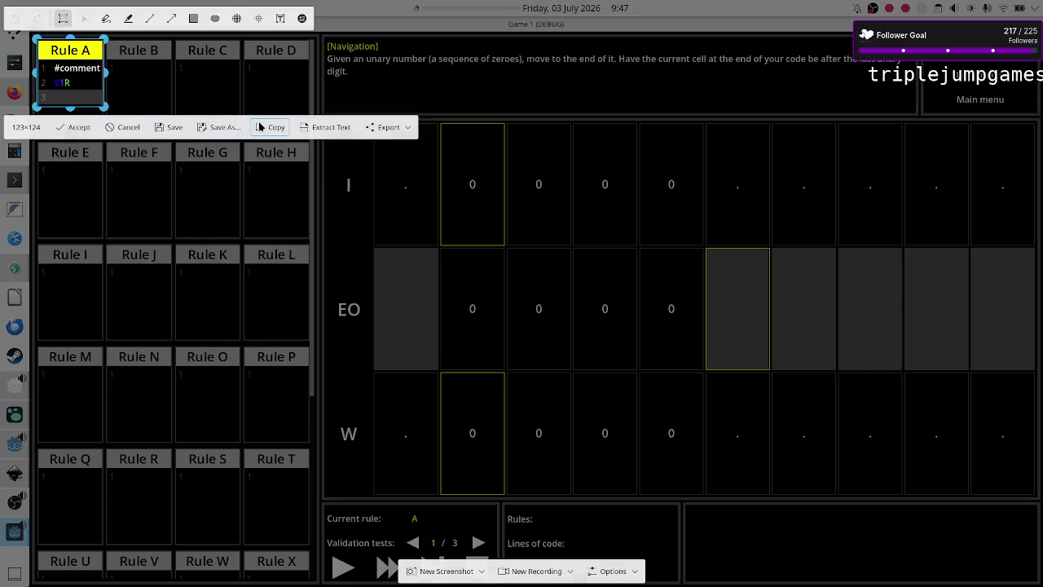
Step: Save the capture as Command_3_tokens.png in the Manual folder
click(232, 128)
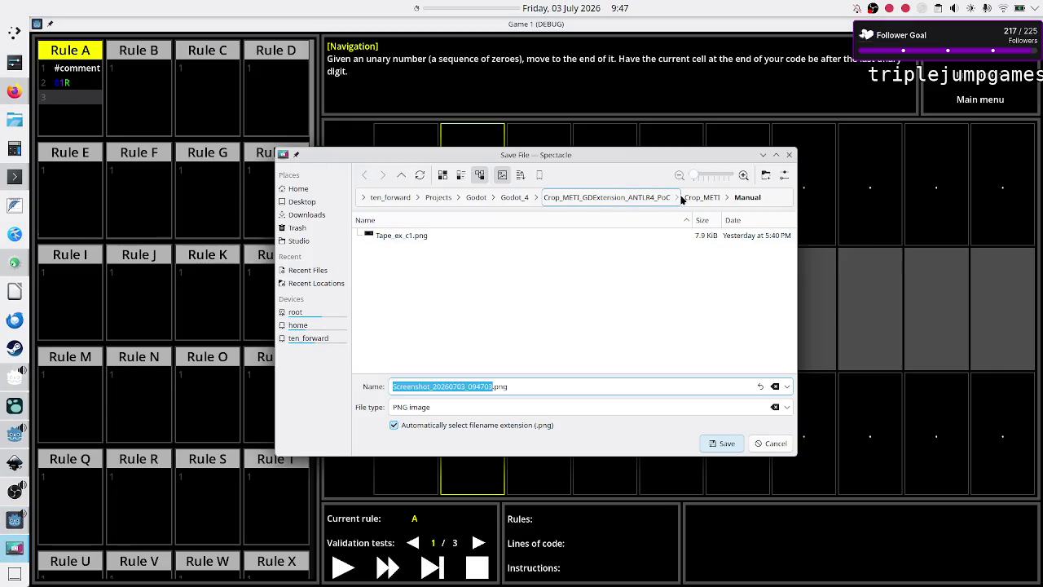
click(523, 386)
click(494, 386)
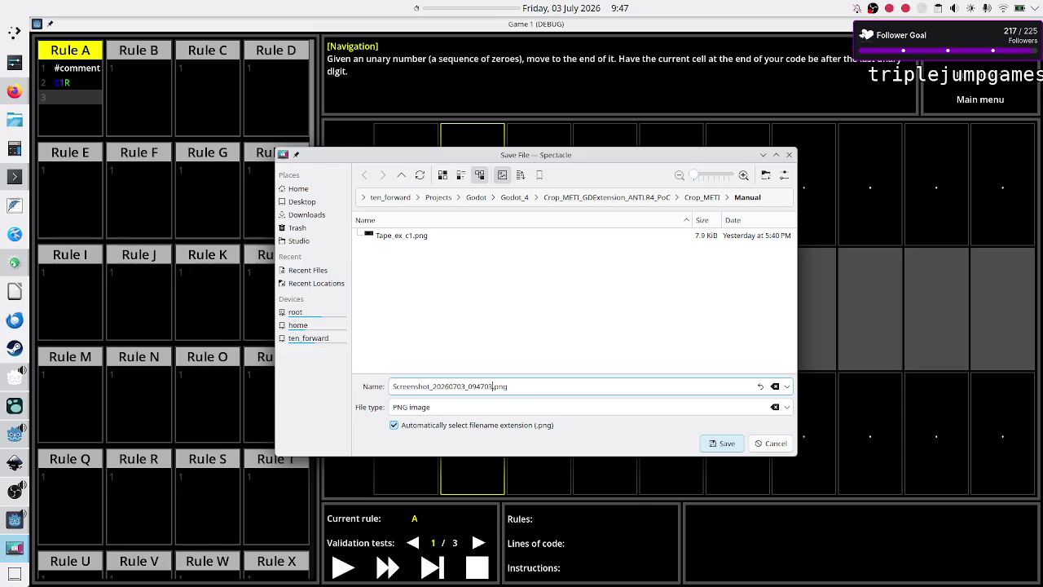
key(BackSpace)
key(BackSpace)
key(BackSpace)
text(Command_3)
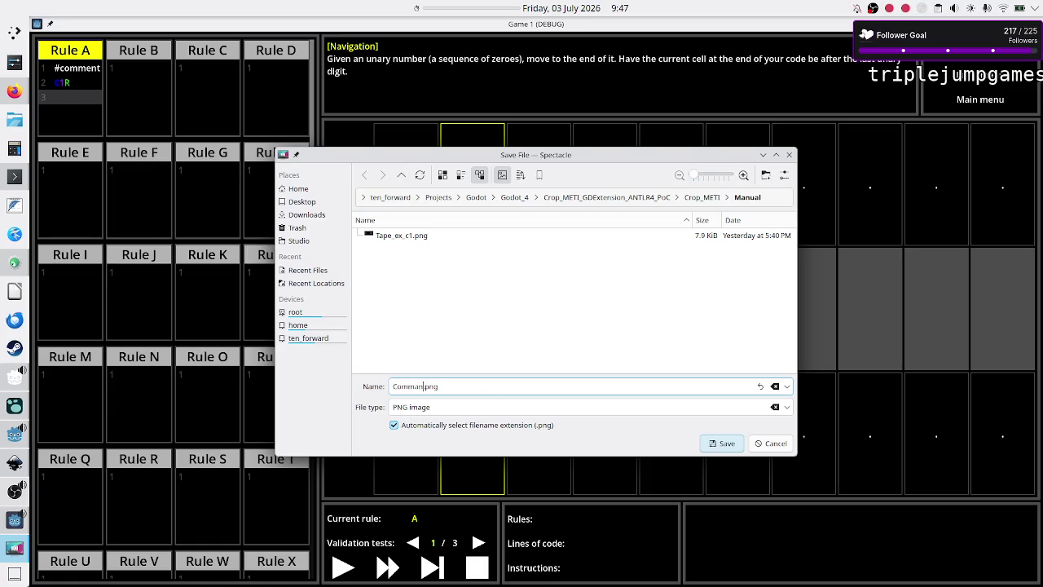
text(_T)
key(BackSpace)
text(tokens)
key(Return)
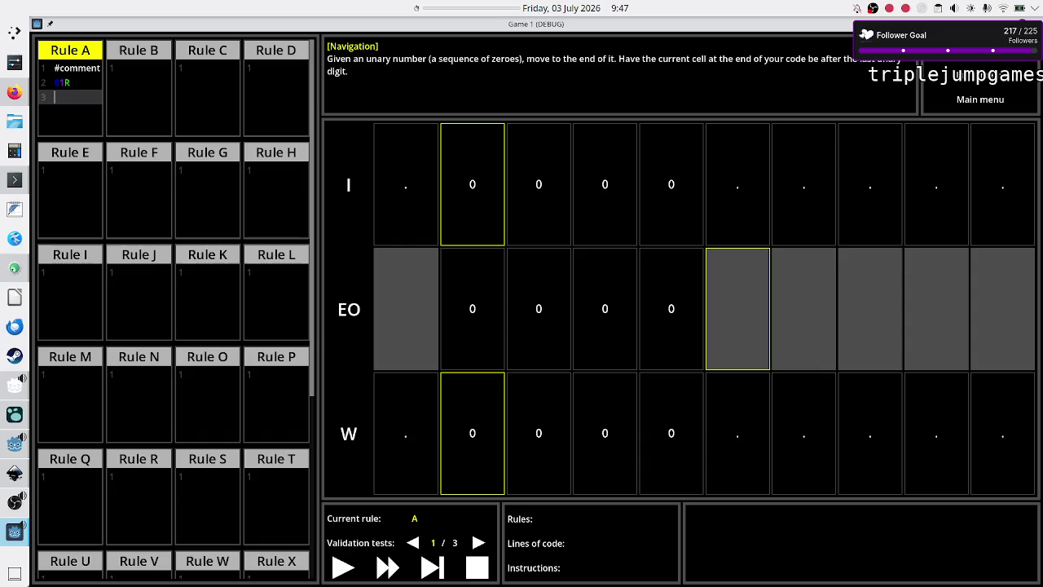
key(super+Page_Up)
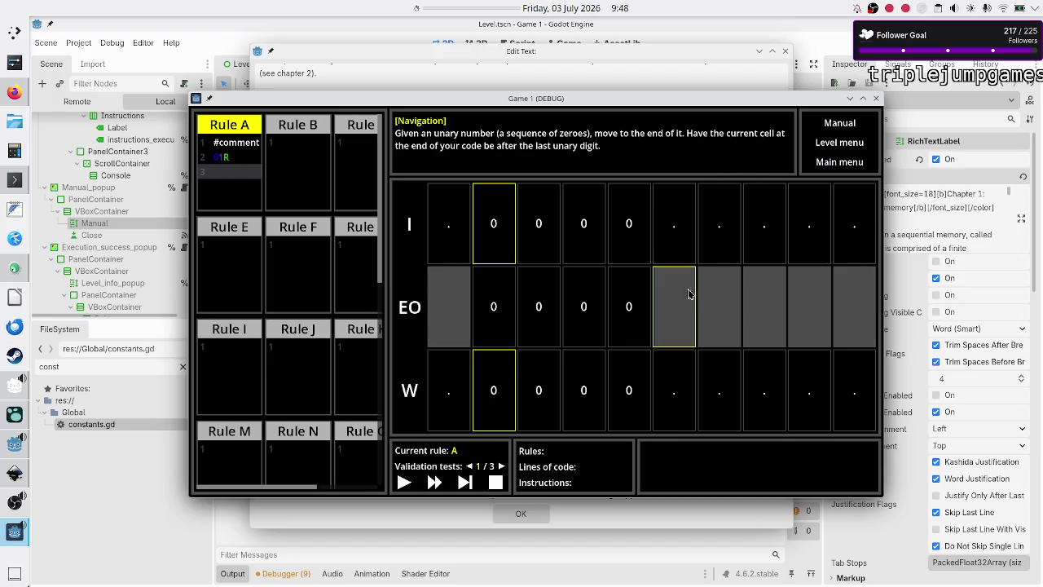
Step: Copy the centred Tape_ex_c1.png image line and paste it into Chapter 2 of the Manual text
click(615, 524)
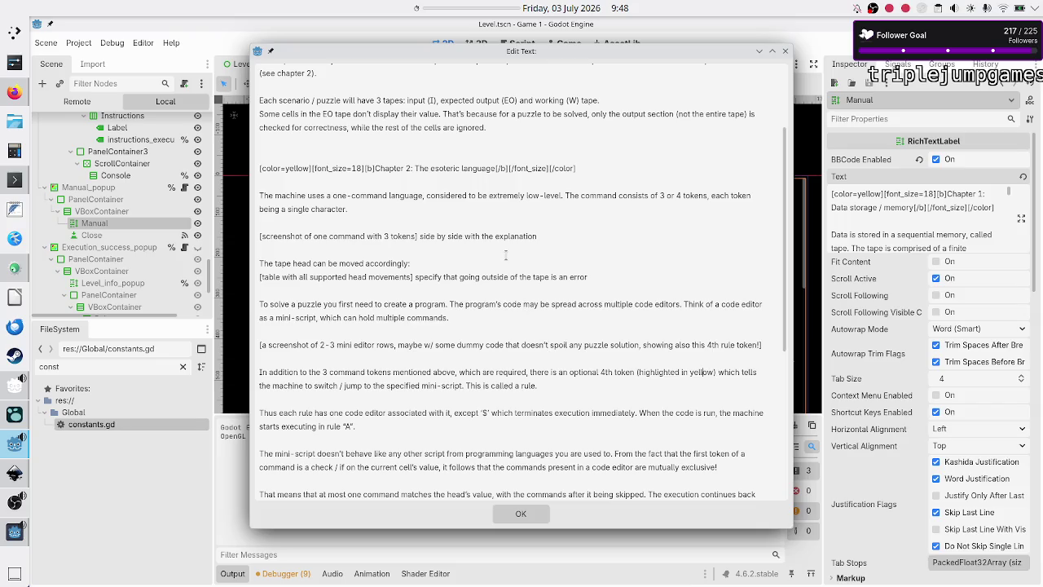
scroll(506, 255, up, 1)
scroll(506, 255, up, 2)
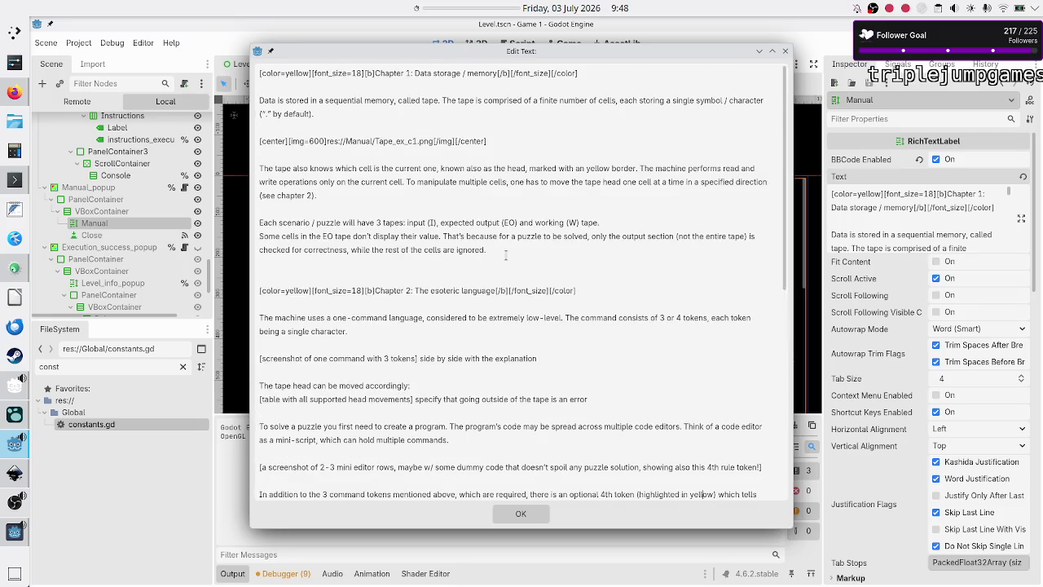
triple_click(493, 140)
key(ctrl+c)
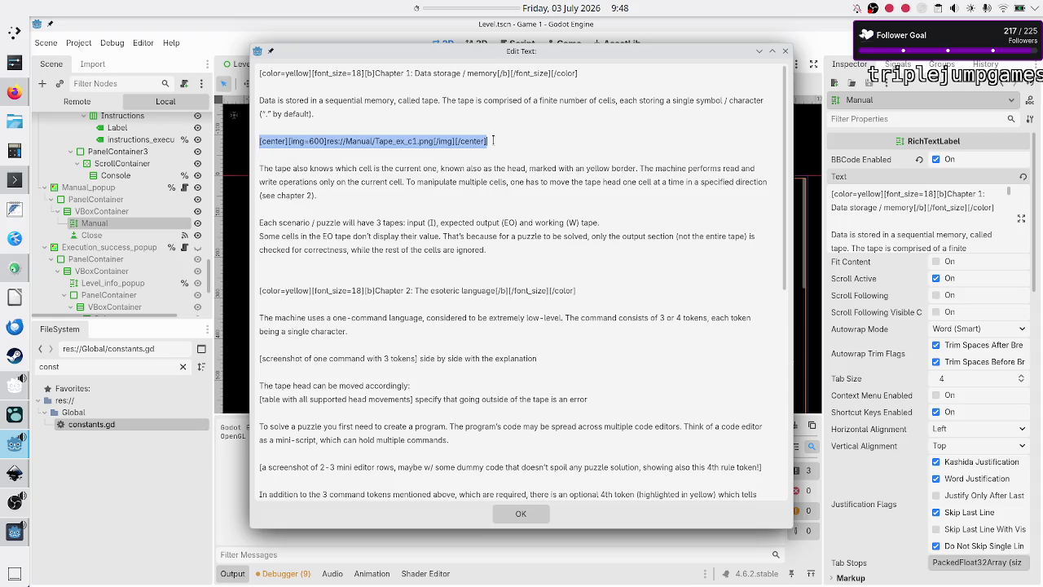
key(Right)
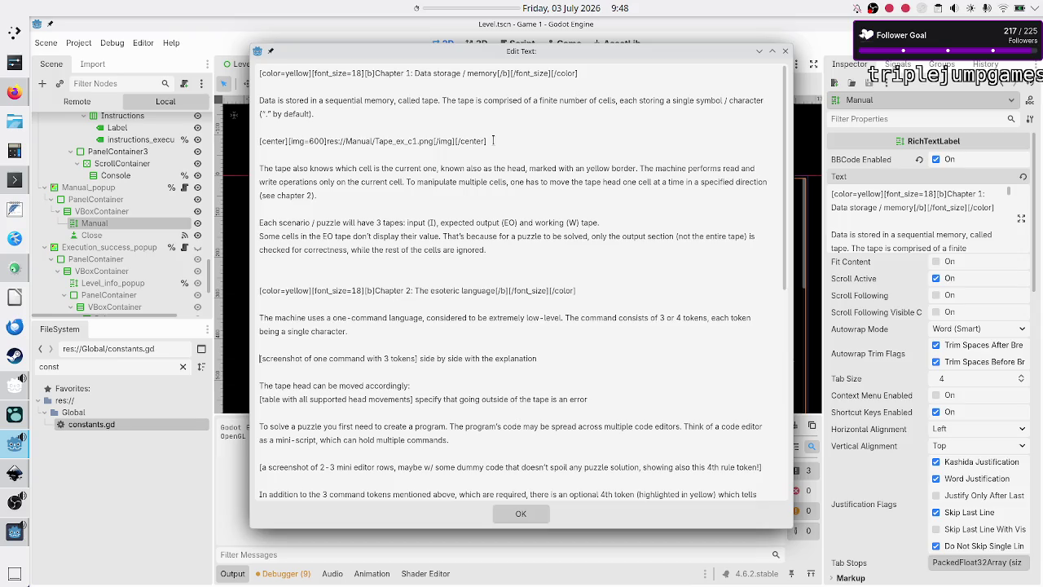
key(ctrl+v)
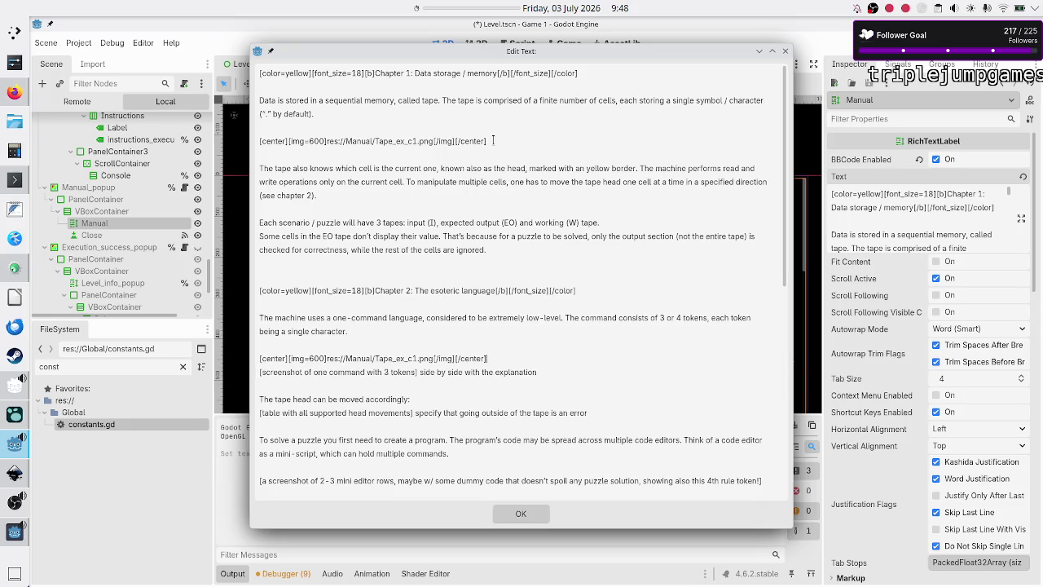
key(Right)
key(Right)
key(Right)
key(shift+Right)
key(shift+Right)
key(shift+Right)
key(shift+Right)
key(shift+Right)
key(shift+Right)
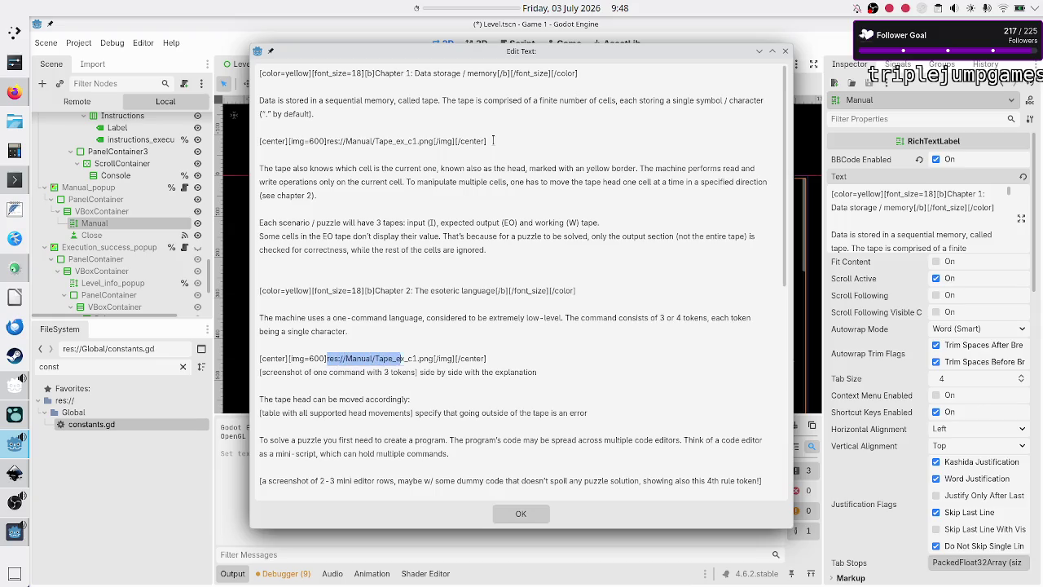
key(Left)
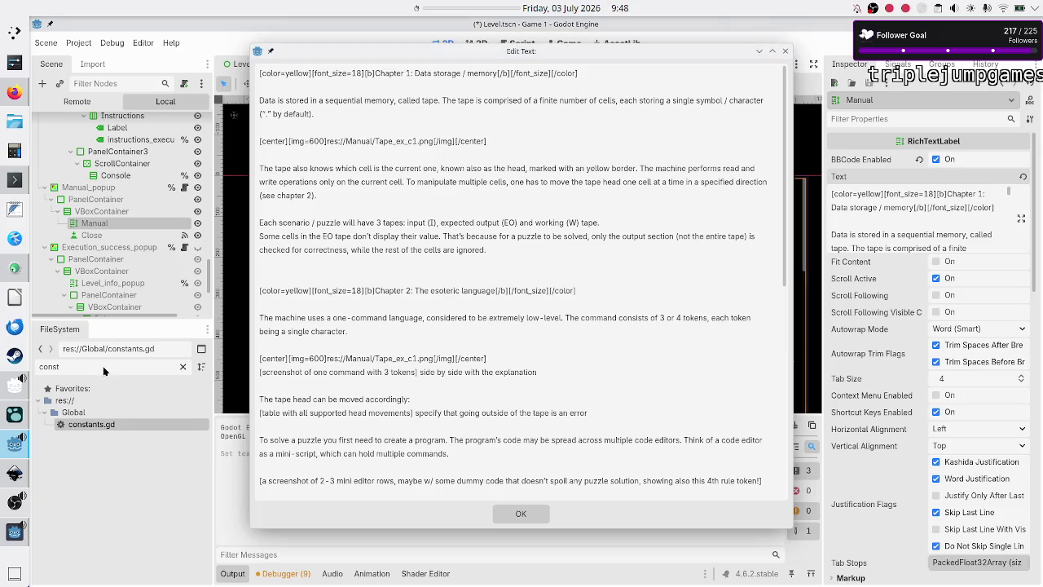
click(522, 515)
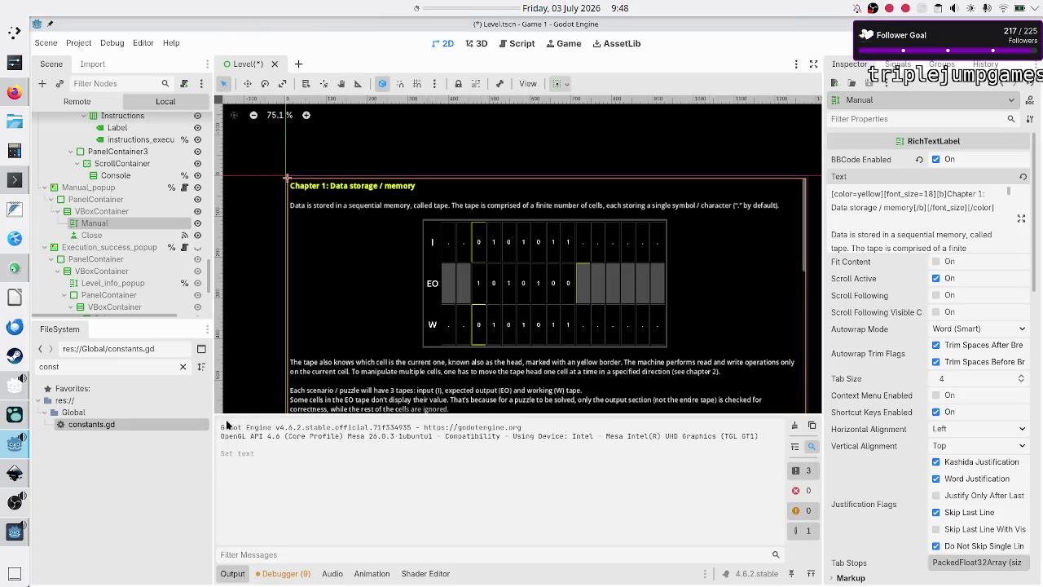
Step: Copy the file path of Command_3_tokens.png from the FileSystem dock
click(184, 366)
scroll(136, 459, down, 15)
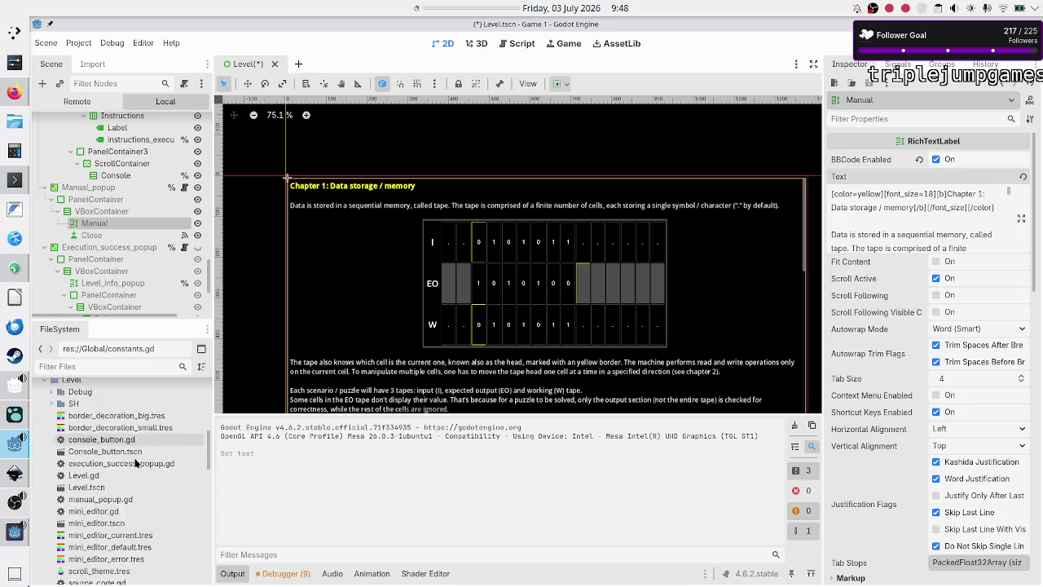
scroll(135, 463, down, 3)
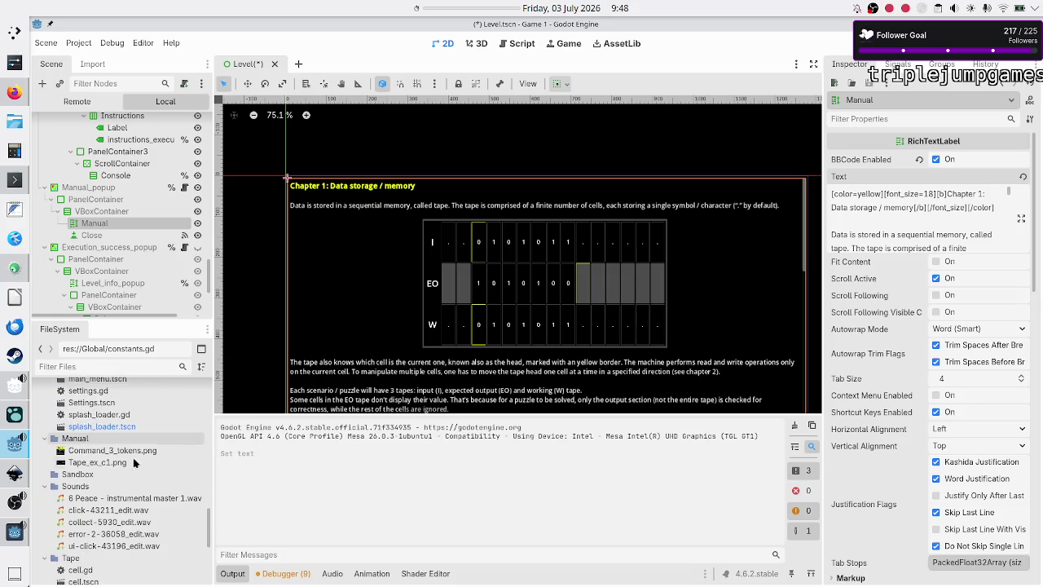
click(122, 450)
right_click(123, 450)
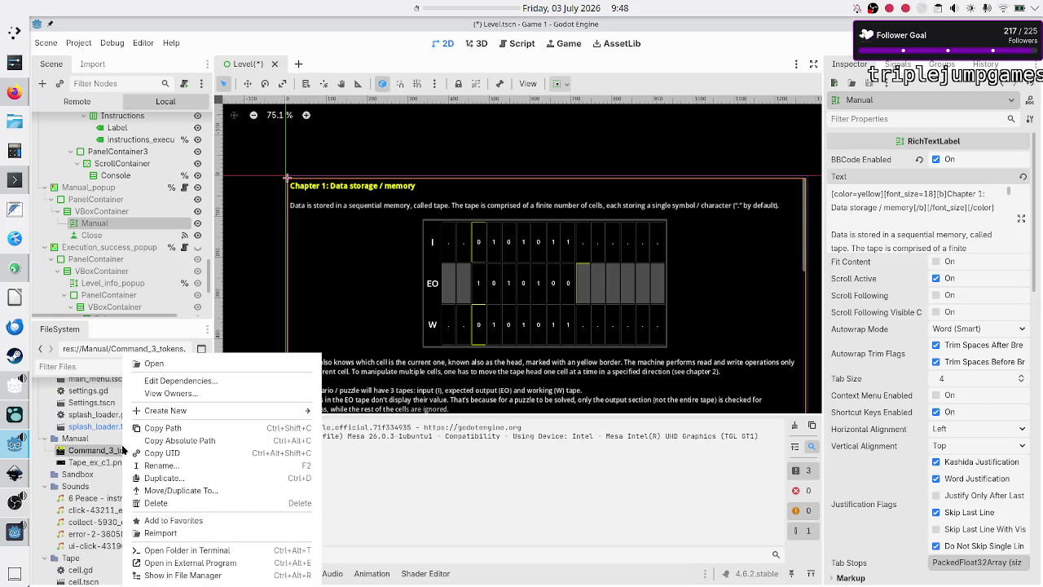
click(172, 428)
Step: Point Chapter 2's image tag to Command_3_tokens.png and delete the screenshot placeholder line
click(1022, 220)
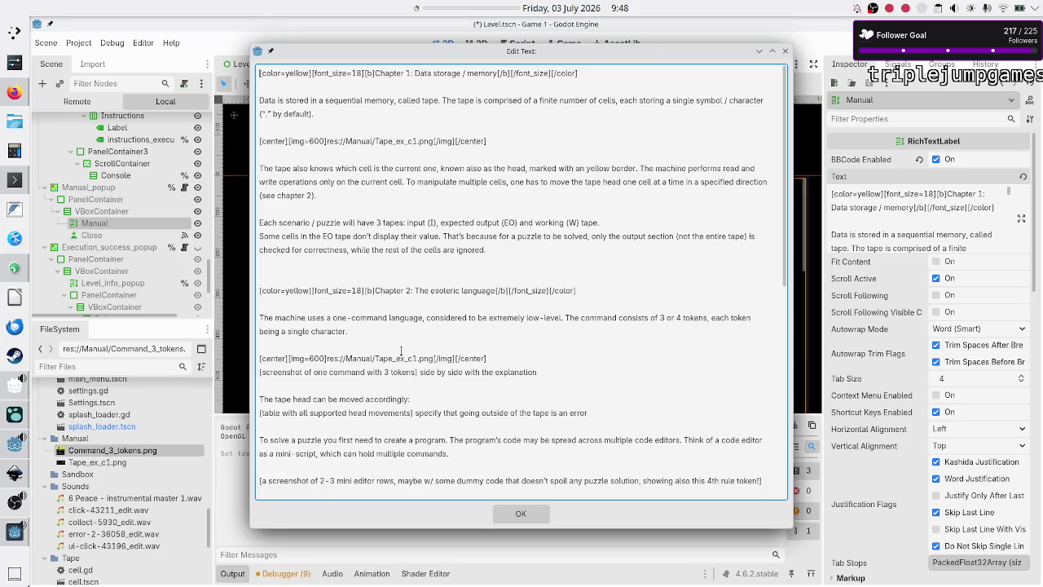
click(435, 358)
key(BackSpace)
key(BackSpace)
key(BackSpace)
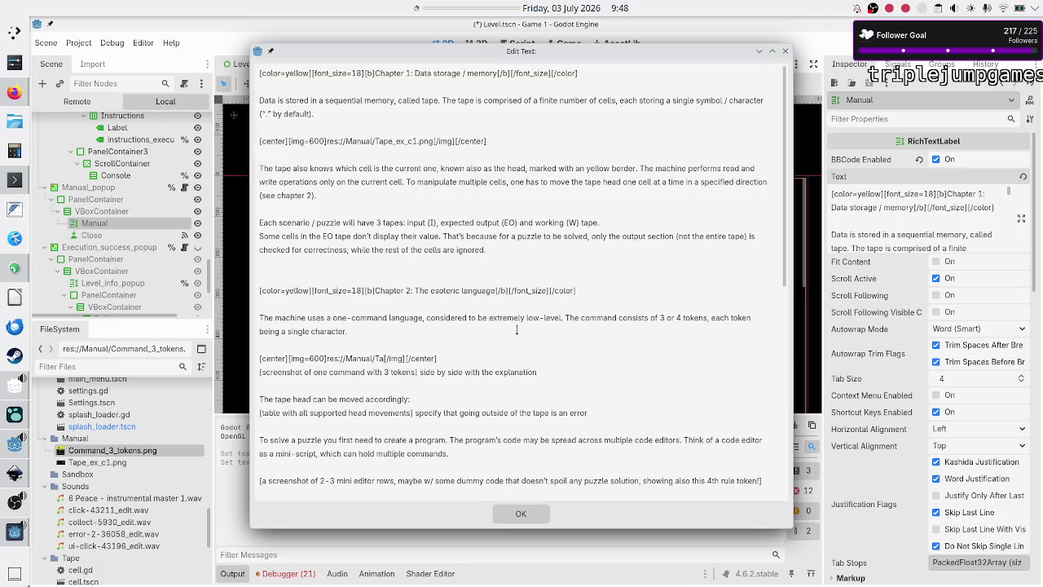
key(BackSpace)
key(BackSpace)
key(BackSpace)
key(BackSpace)
key(ctrl+v)
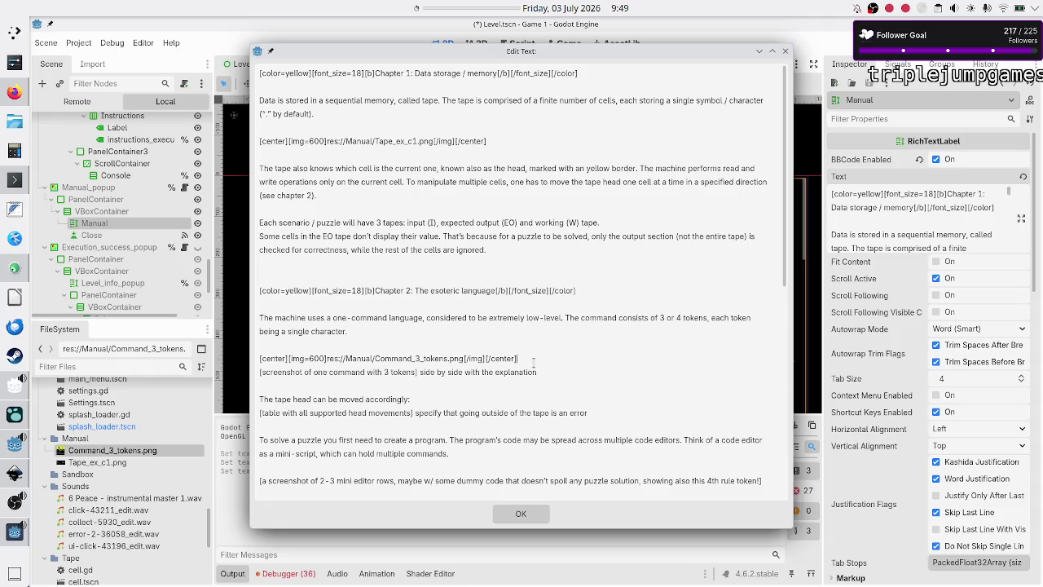
key(shift+End)
key(BackSpace)
key(BackSpace)
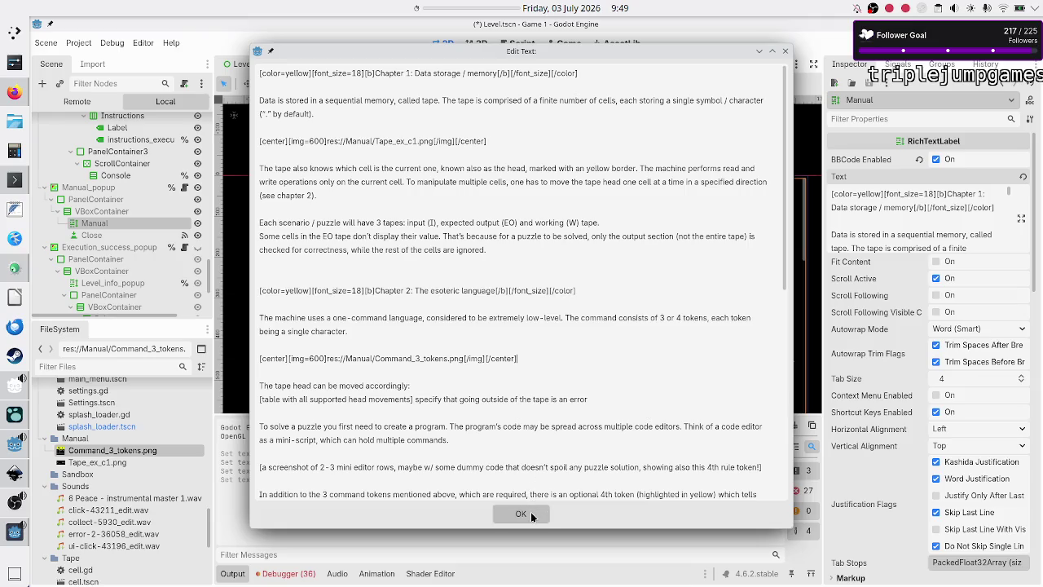
click(530, 512)
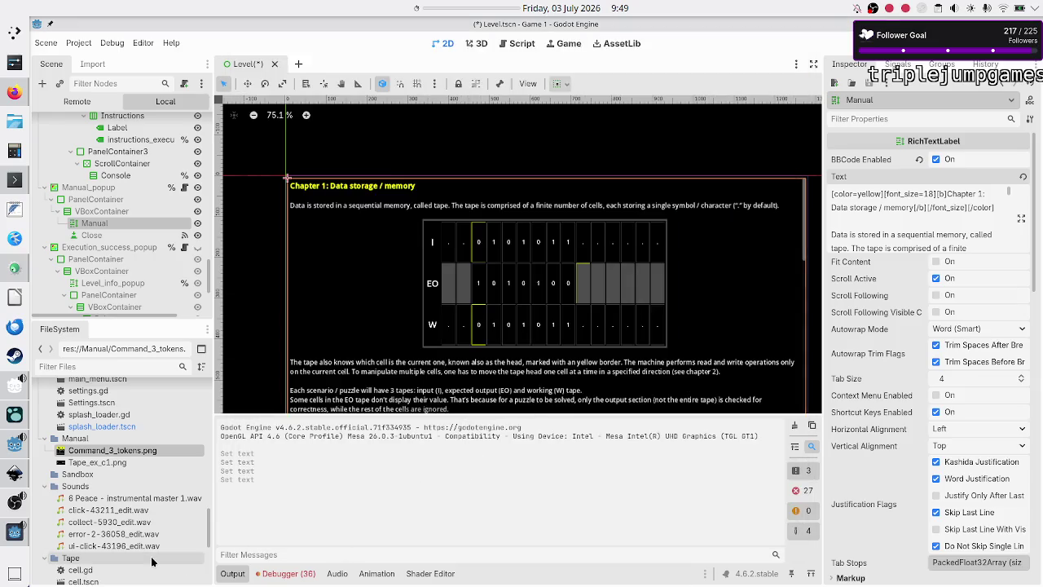
Step: Clear all logged errors in the debugger's Errors panel
click(279, 574)
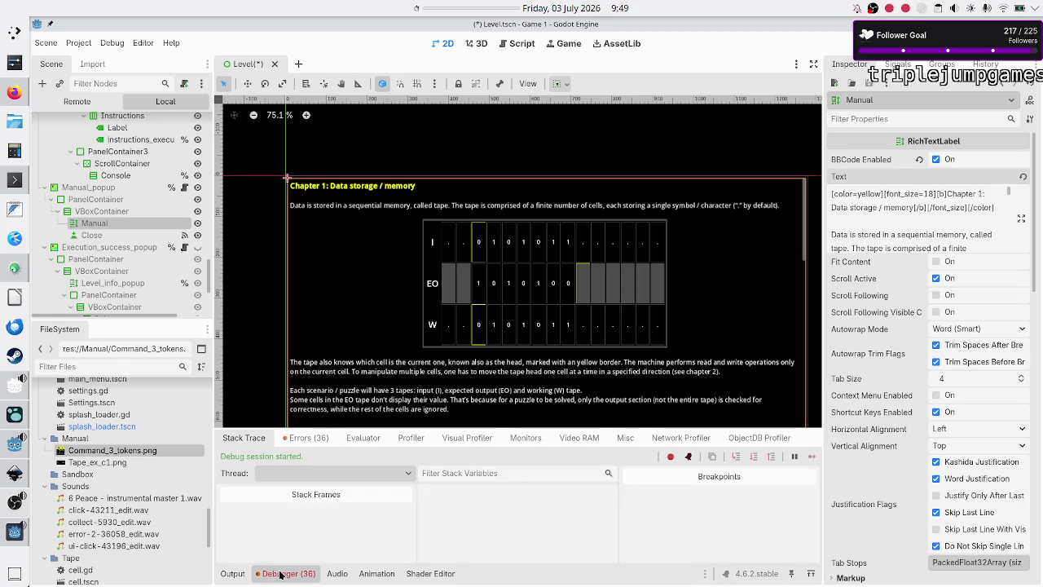
click(298, 438)
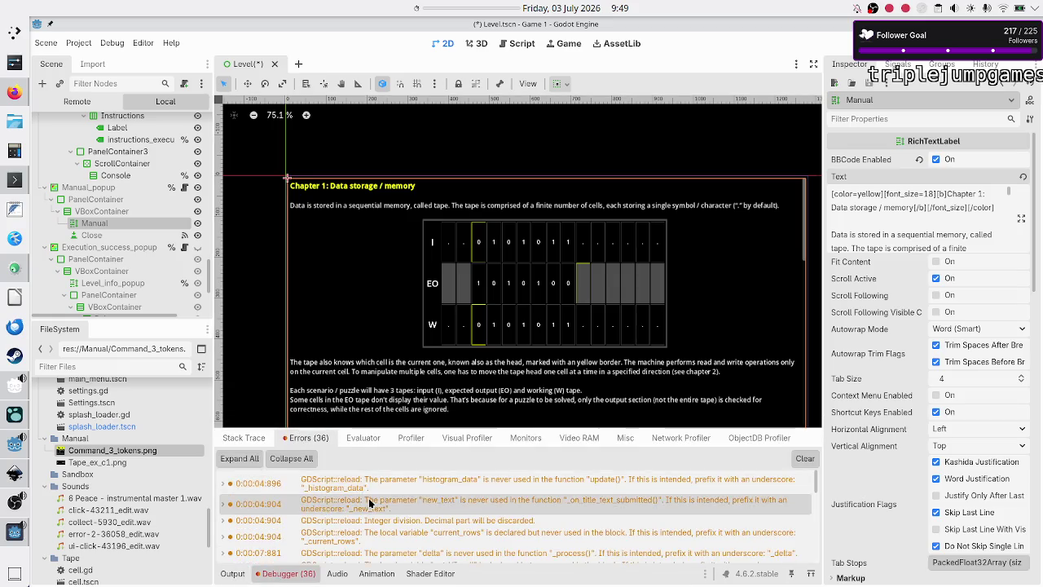
scroll(369, 504, down, 10)
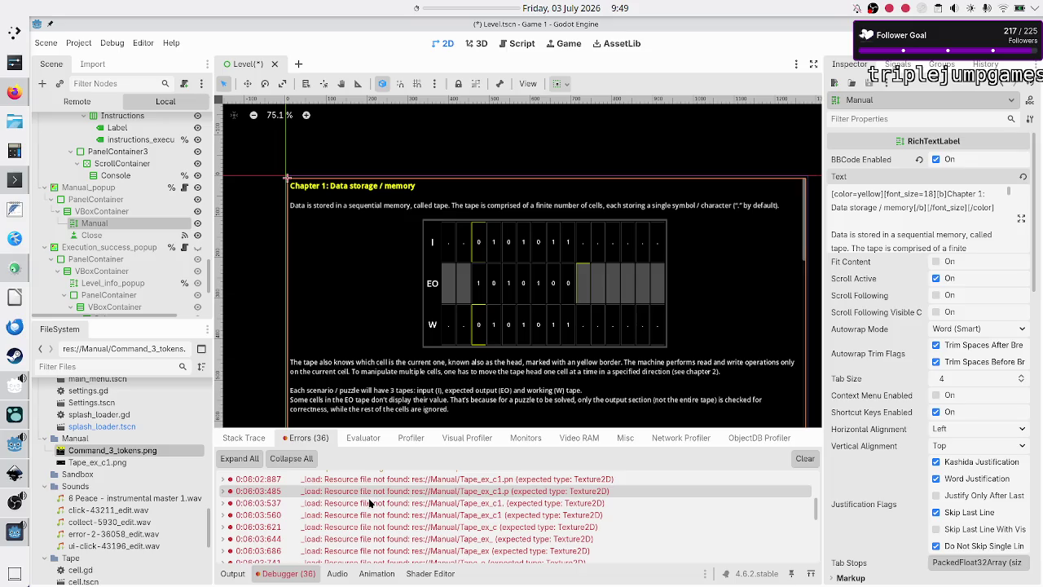
scroll(369, 504, down, 5)
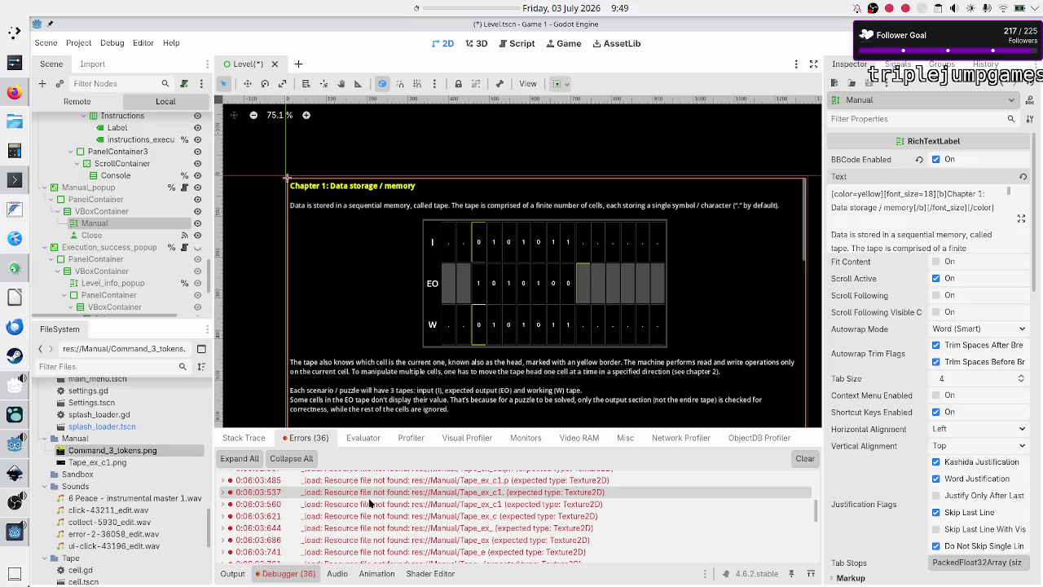
click(805, 458)
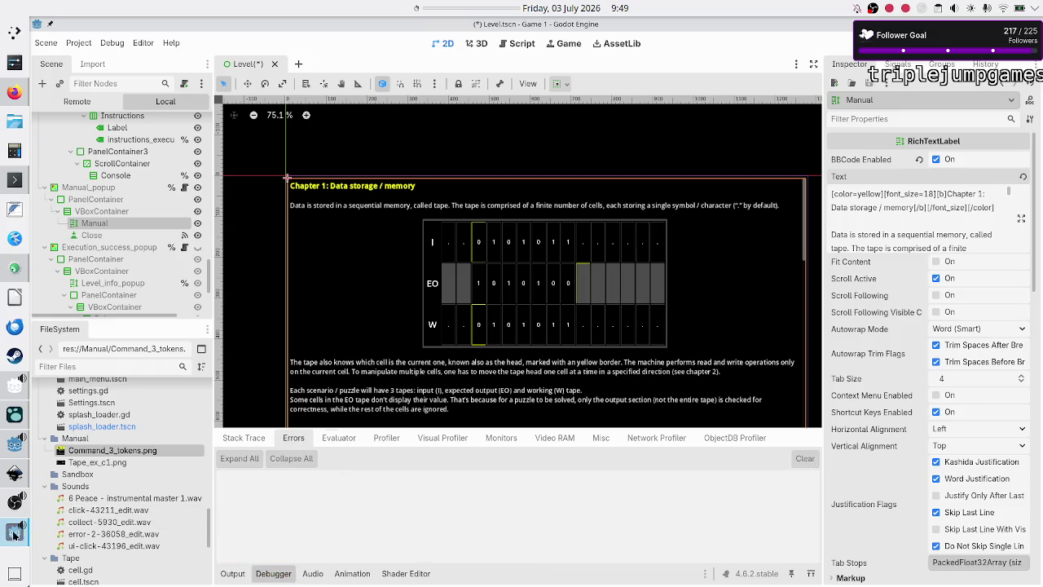
Step: Save the scene and scroll through the in-game manual to check the Command_3_tokens image
click(14, 533)
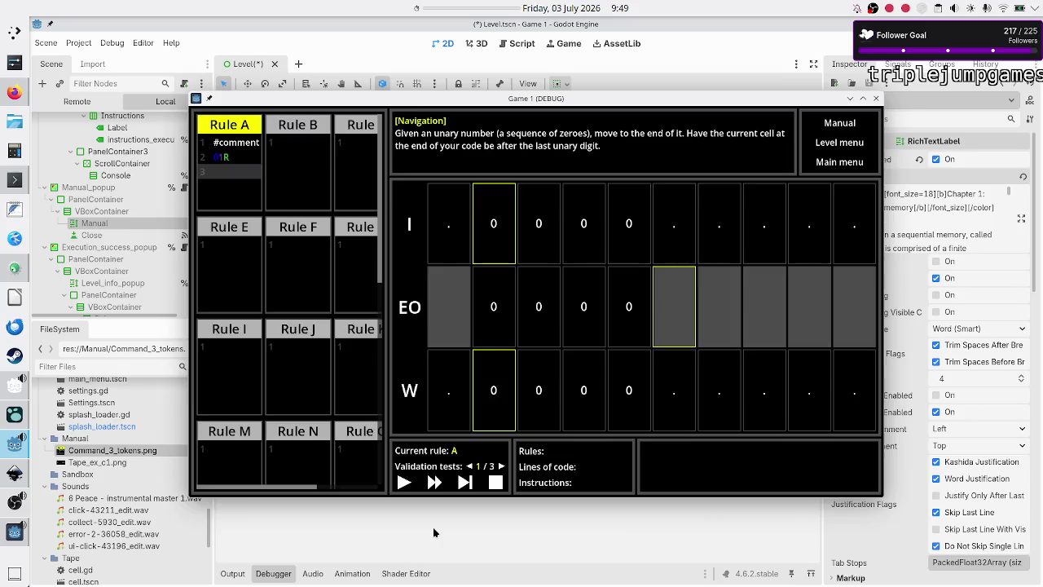
key(F8)
key(ctrl+s)
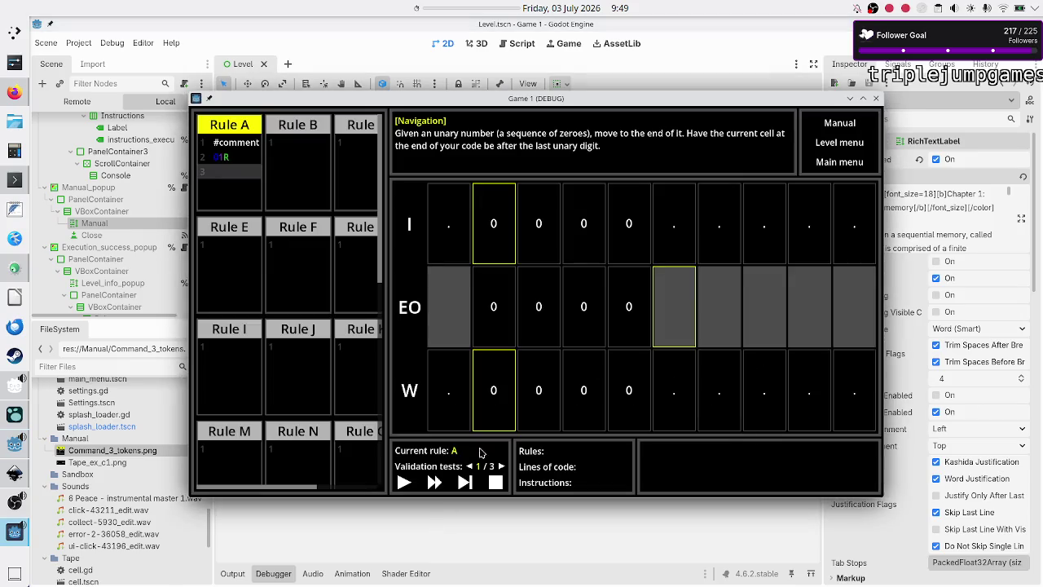
click(840, 124)
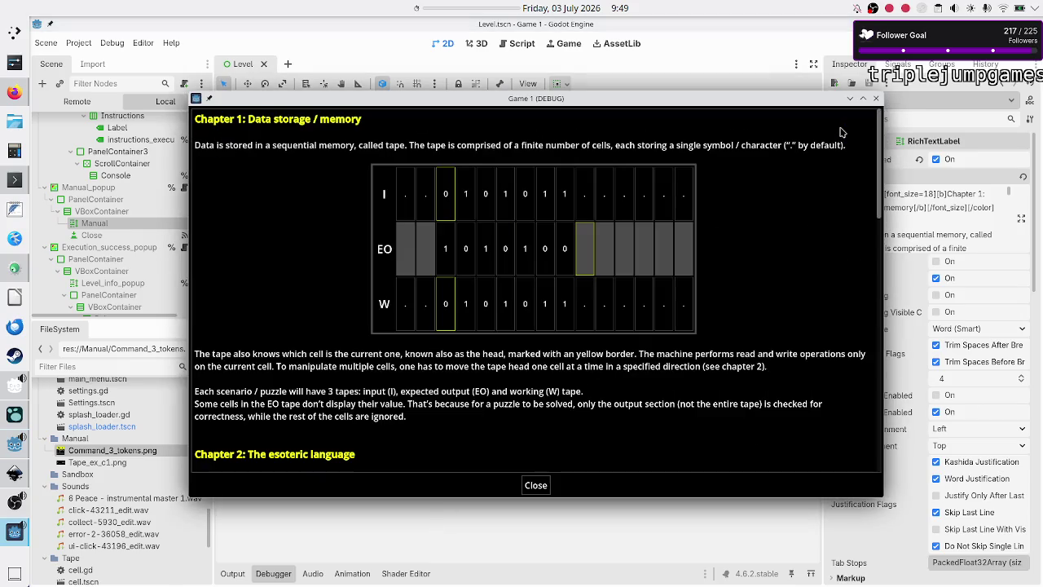
scroll(690, 244, down, 5)
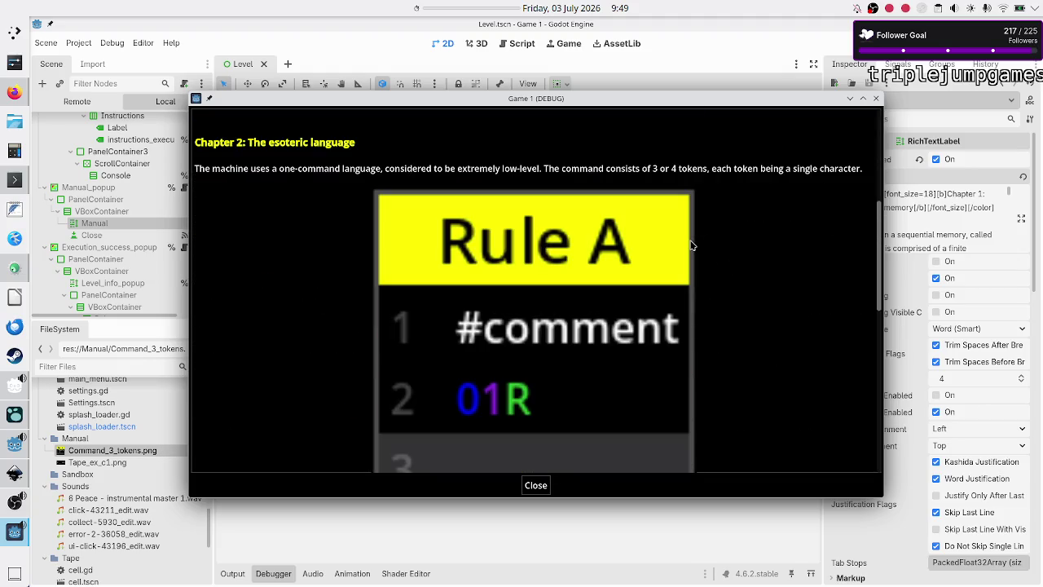
scroll(691, 244, down, 1)
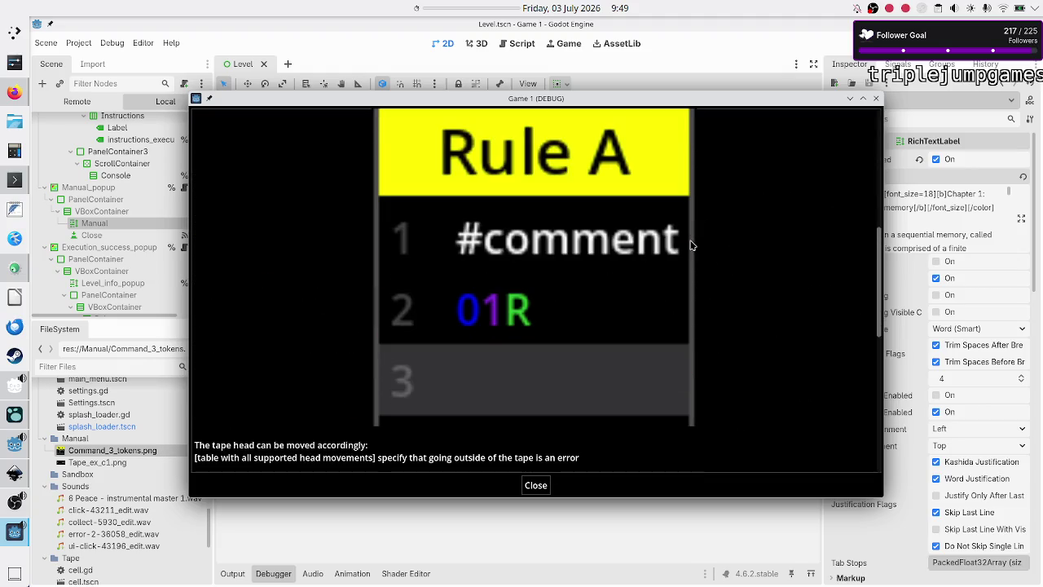
scroll(691, 245, up, 6)
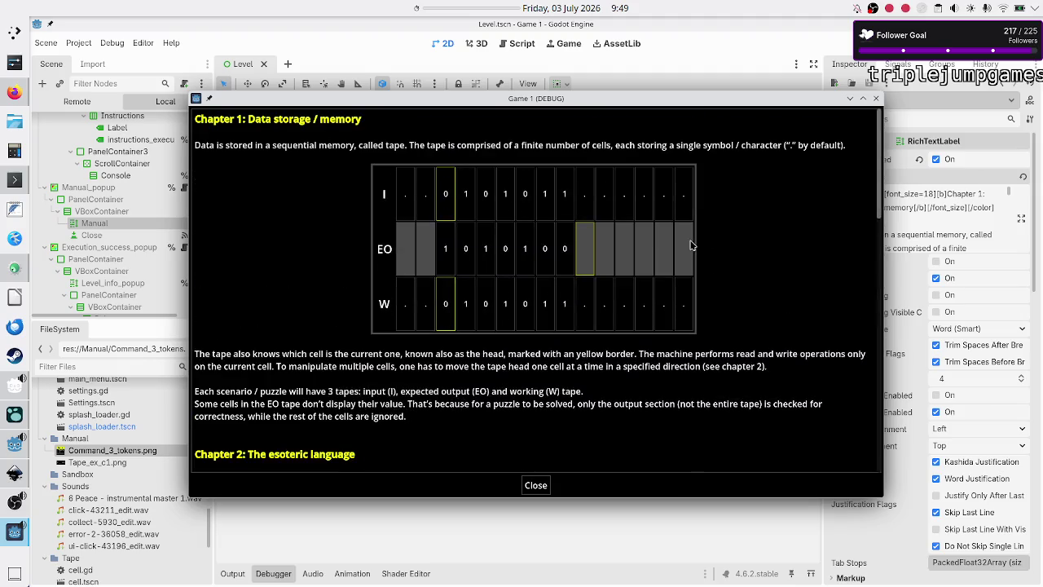
scroll(691, 244, down, 6)
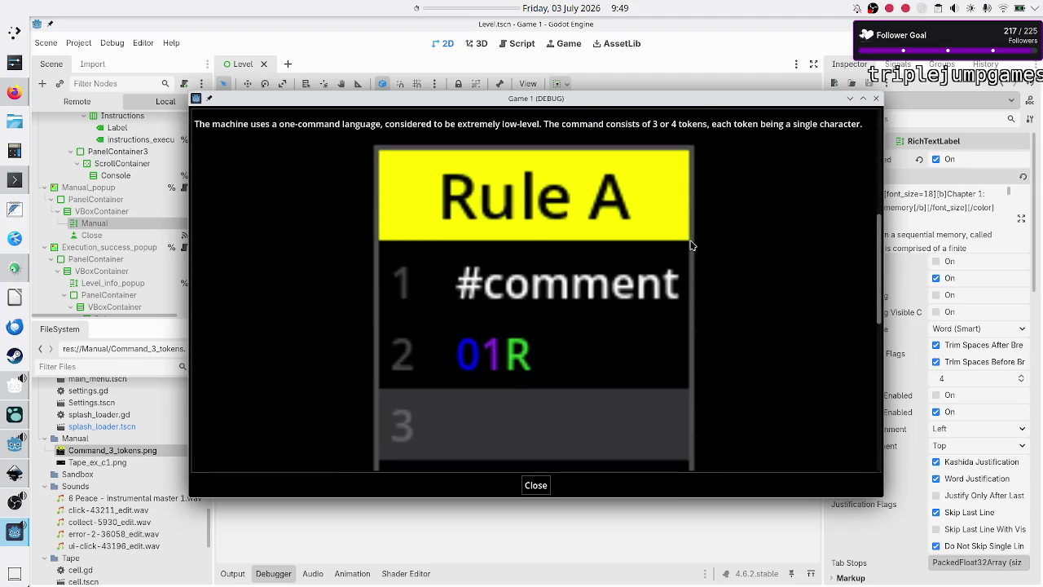
scroll(691, 244, down, 1)
scroll(691, 245, up, 1)
scroll(691, 244, down, 1)
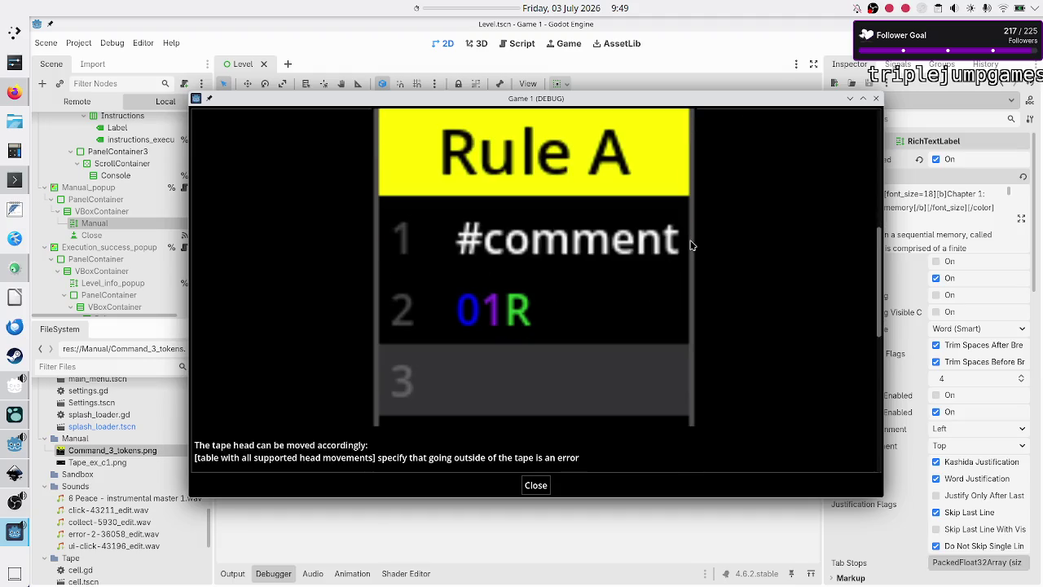
scroll(691, 244, up, 1)
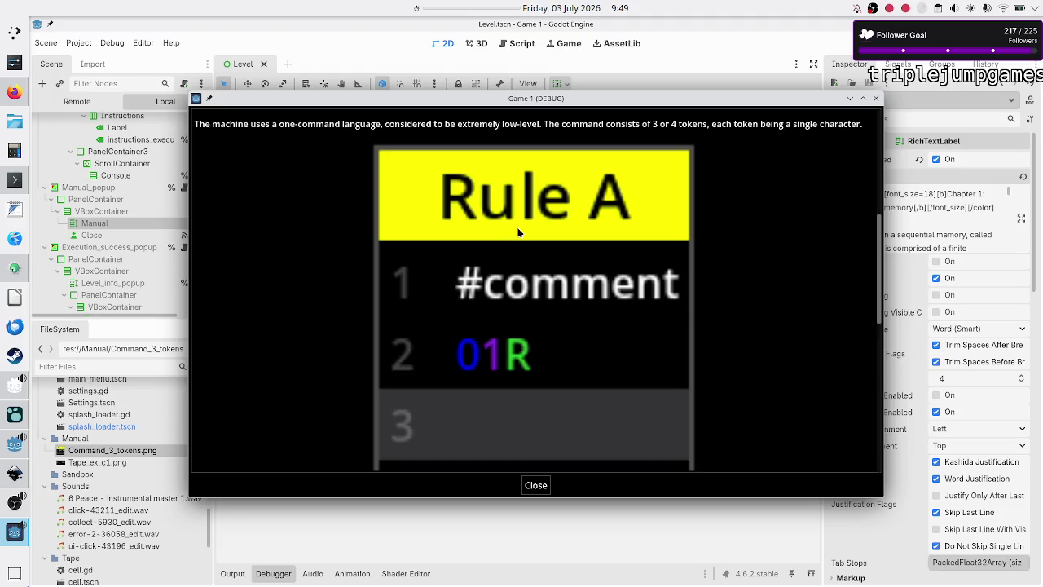
Step: Return to the editor and place the caret in the Manual's Text property
click(484, 526)
scroll(883, 223, down, 5)
click(880, 207)
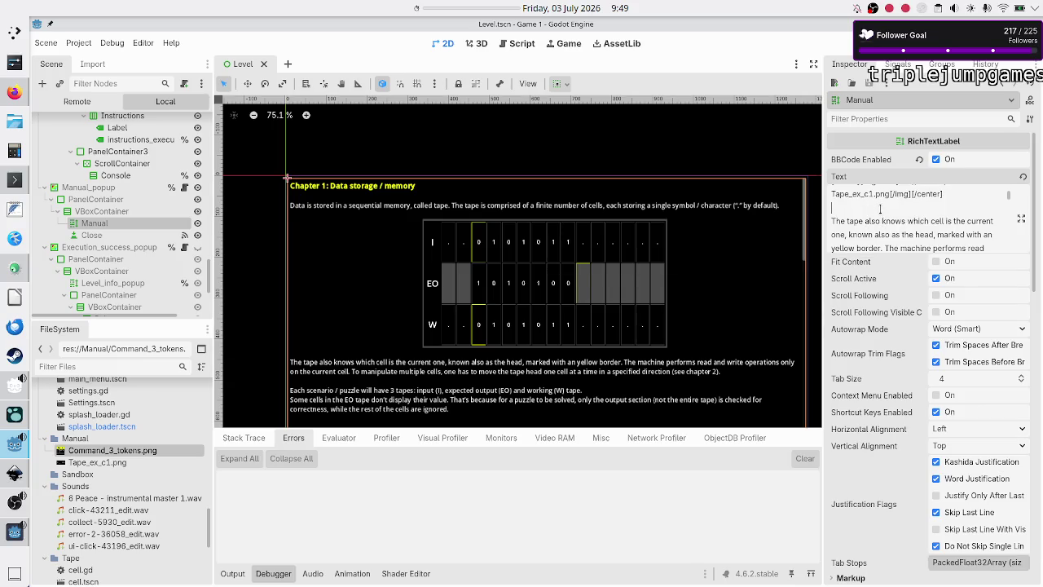
Step: Change the Command_3_tokens image tag from img=600 to img=200 in the Manual text
click(1021, 218)
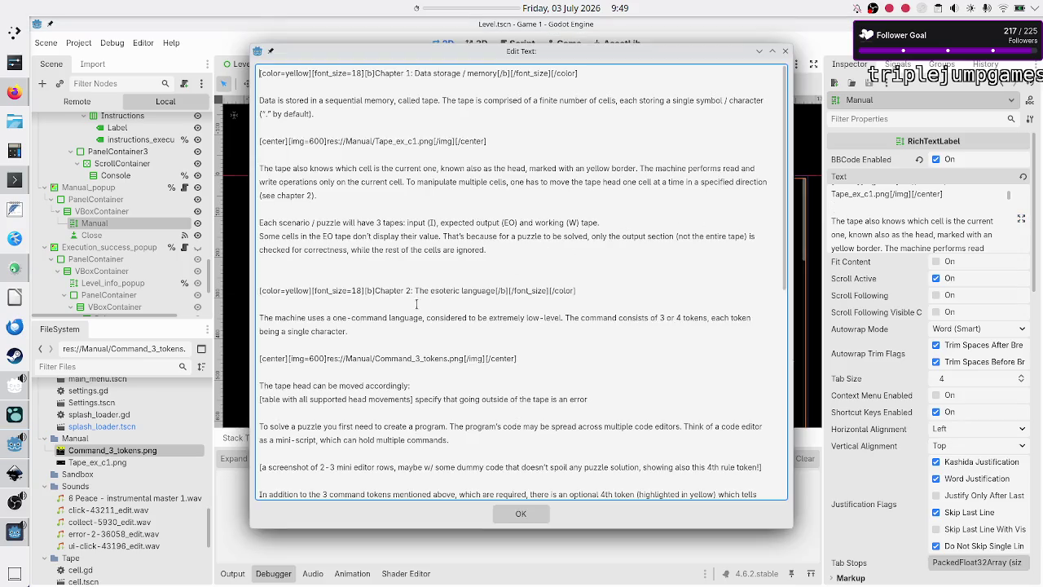
click(316, 358)
key(BackSpace)
text(2)
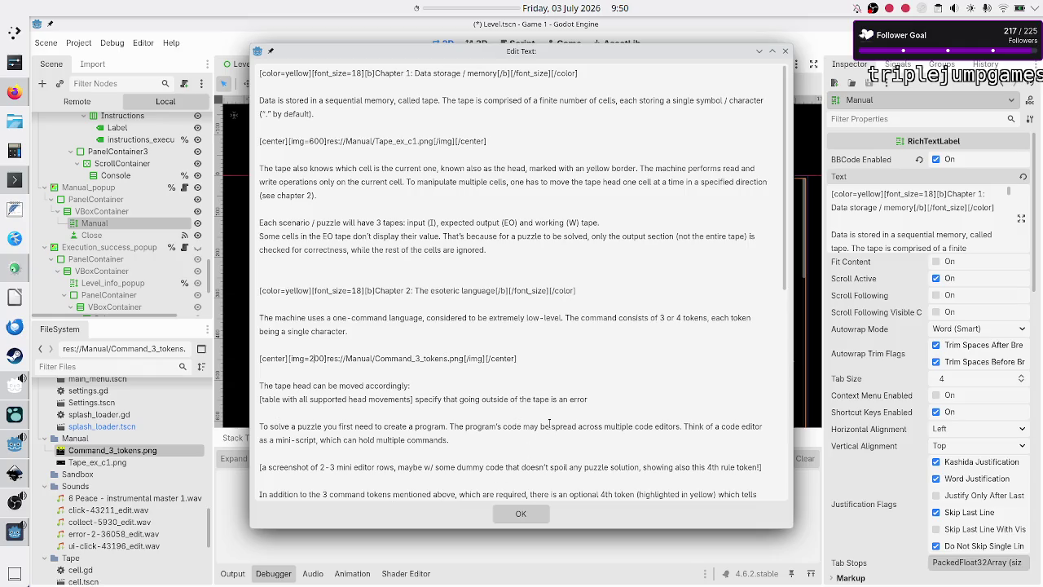
text(s)
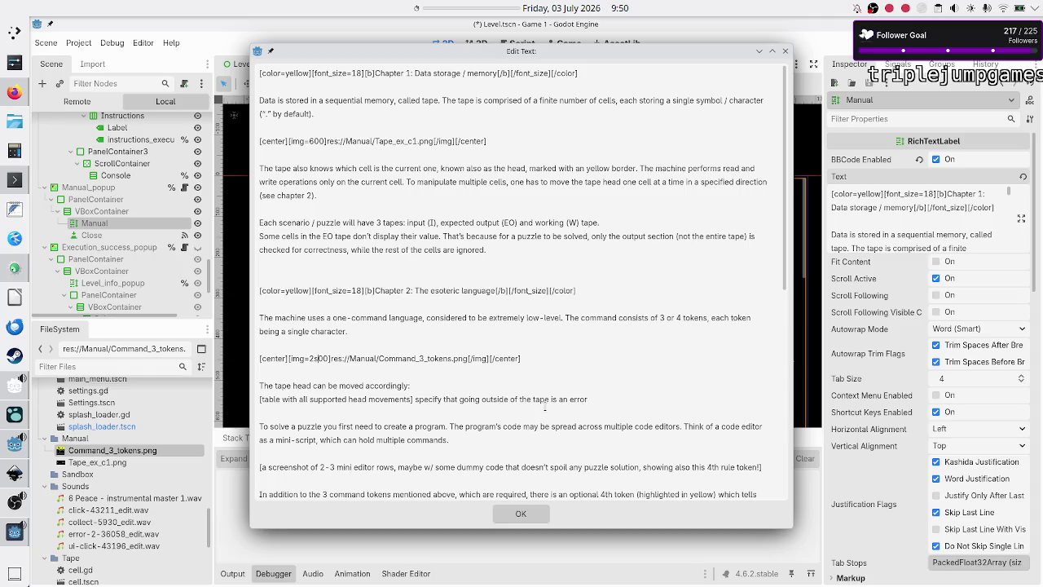
key(BackSpace)
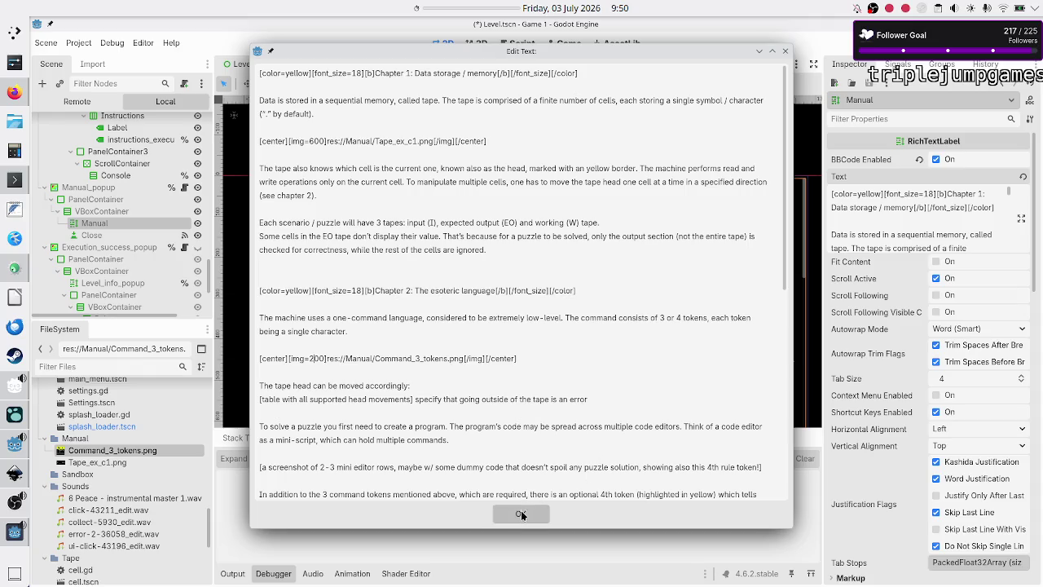
click(521, 513)
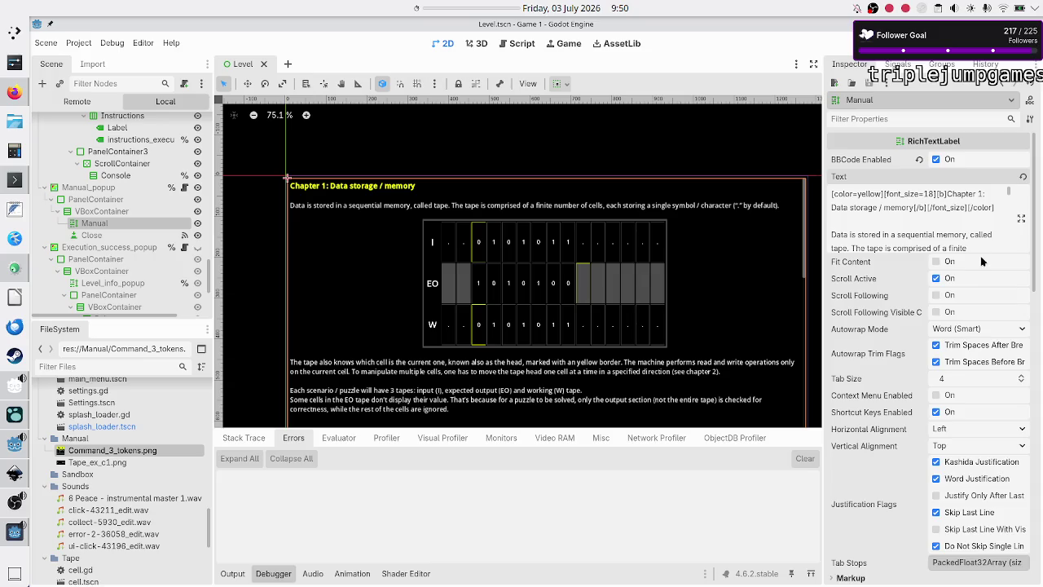
Step: Run the game with F6 to preview the resized image in the manual
click(1021, 219)
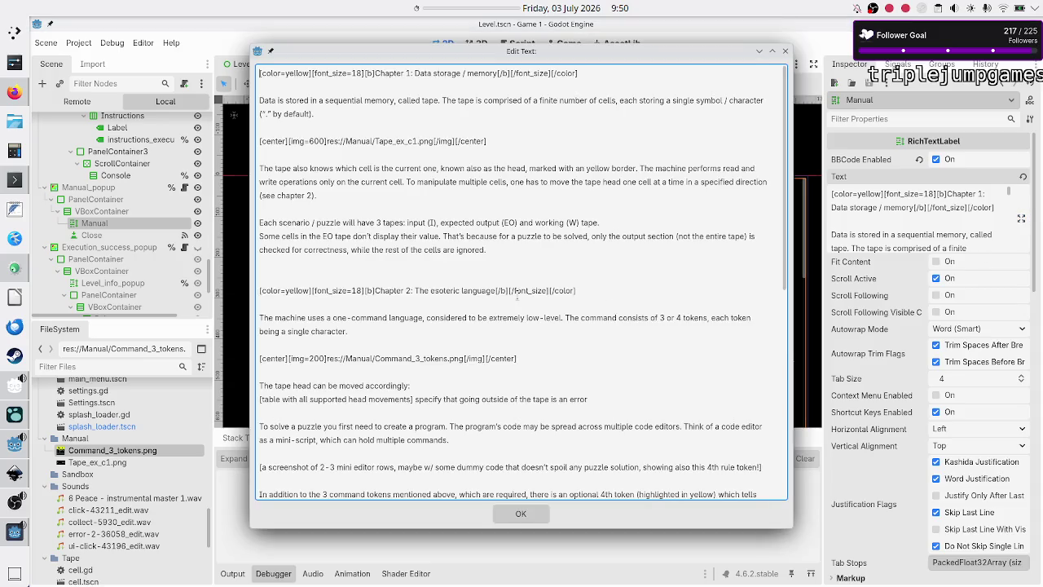
key(F6)
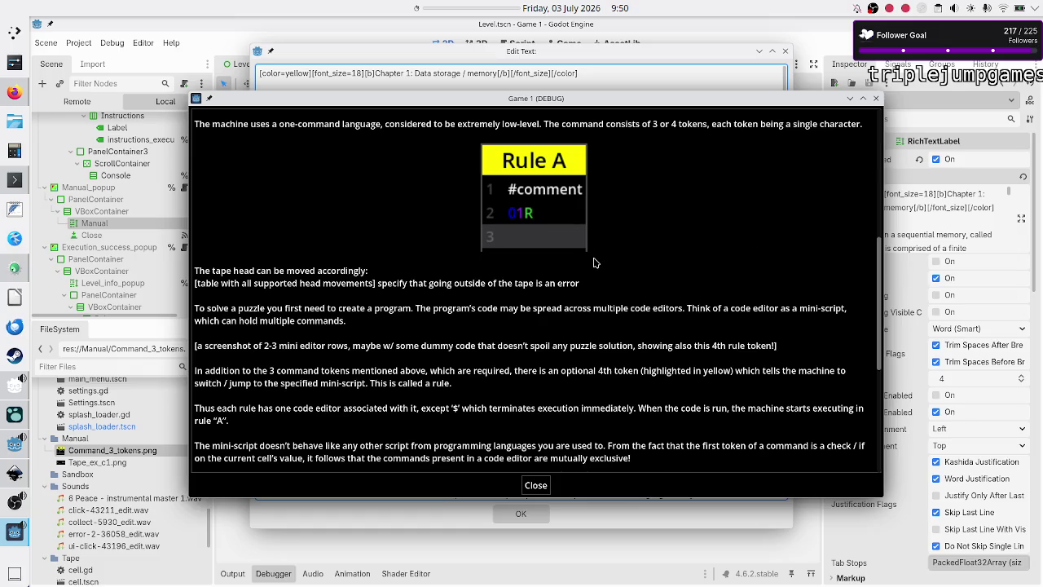
click(455, 512)
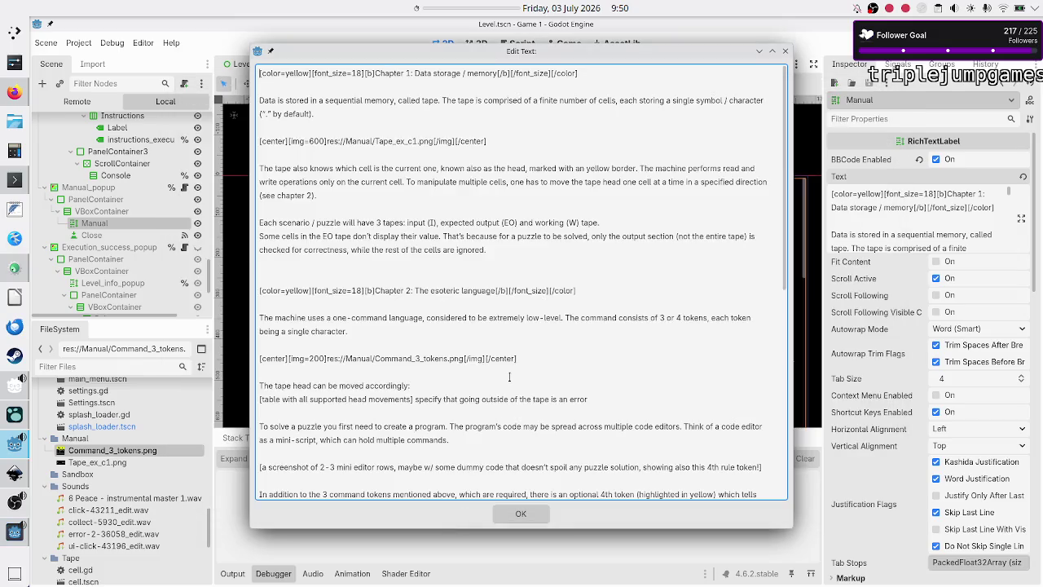
Step: Insert a new '[table' line above the Command_3_tokens image tag and confirm the edit
click(479, 369)
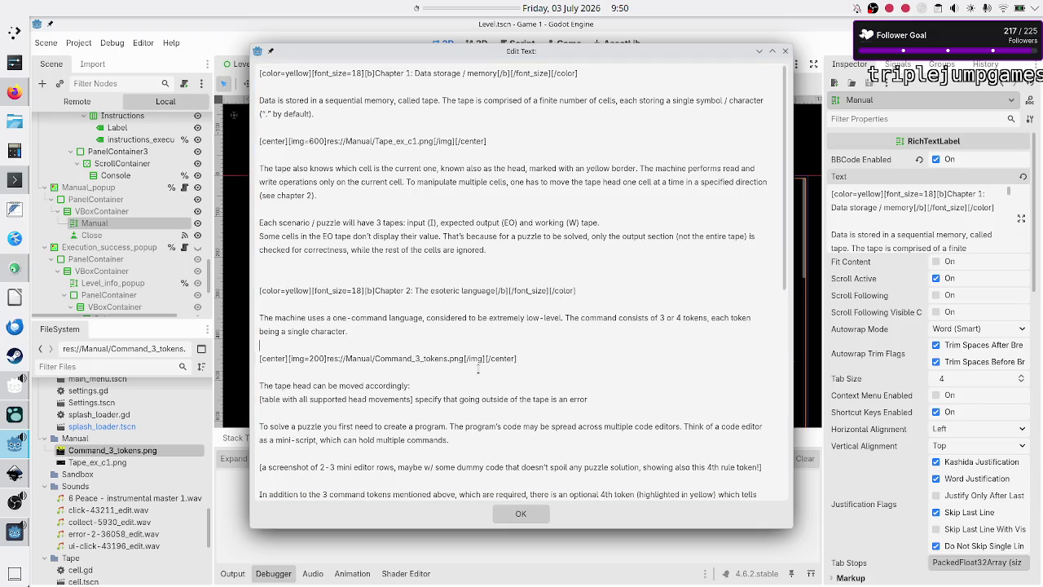
key(Return)
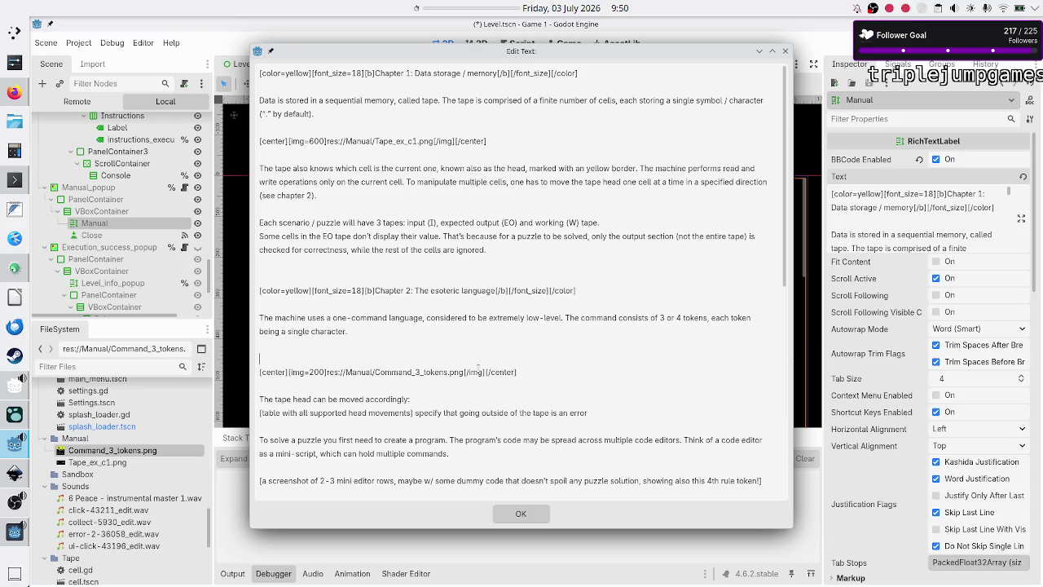
text(t[)
key(BackSpace)
text(table)
click(532, 512)
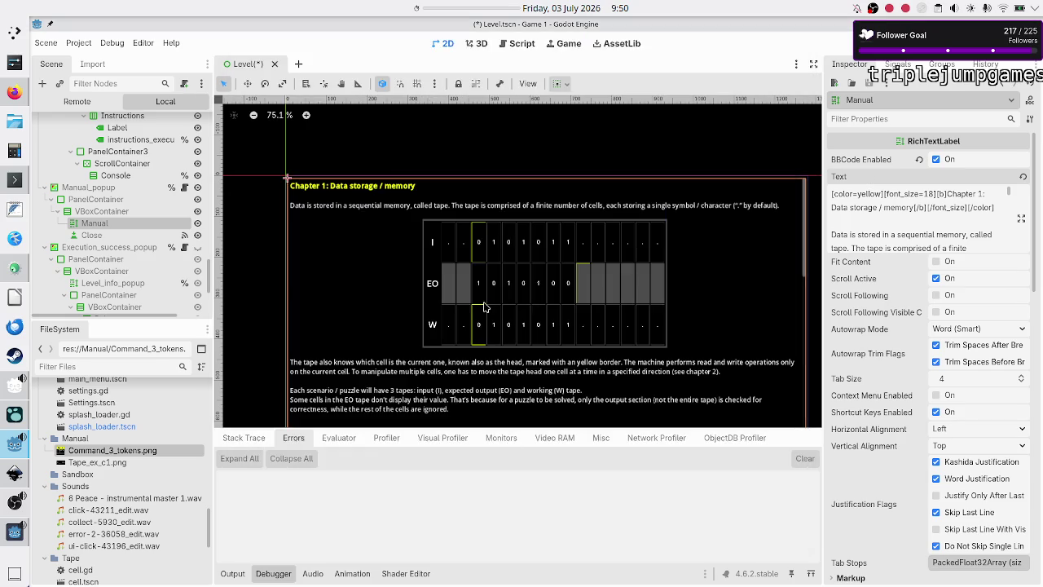
click(116, 366)
text(cred)
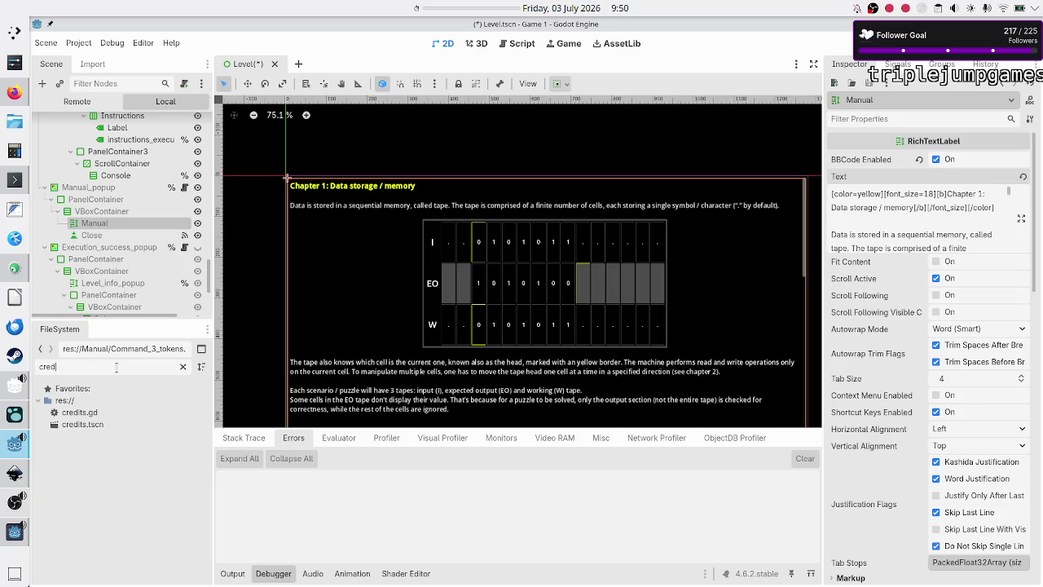
Step: Open credits.tscn to inspect Credits_text's [table=2] cell markup, then return to the Level scene
double_click(103, 424)
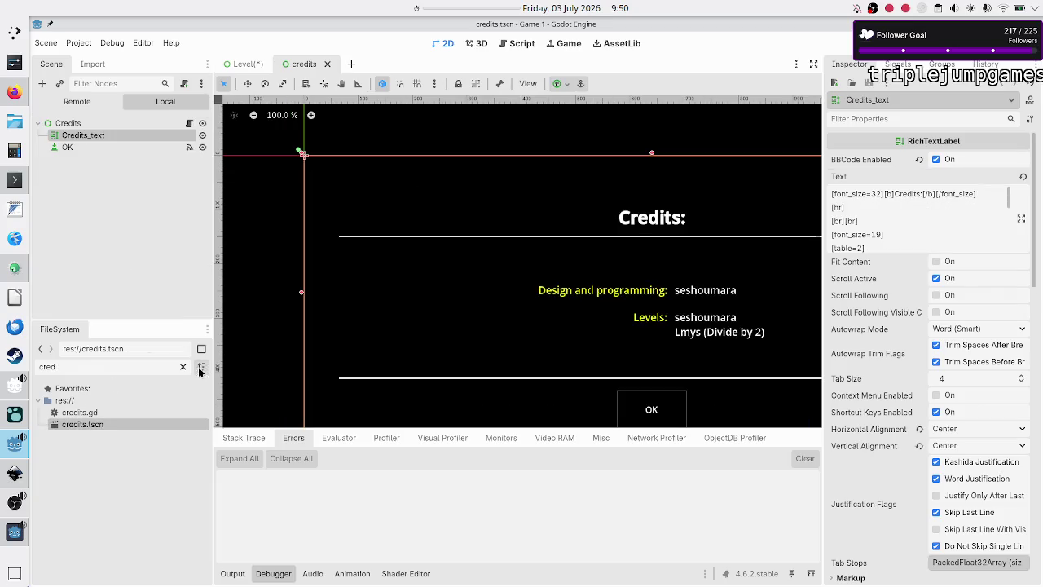
click(183, 366)
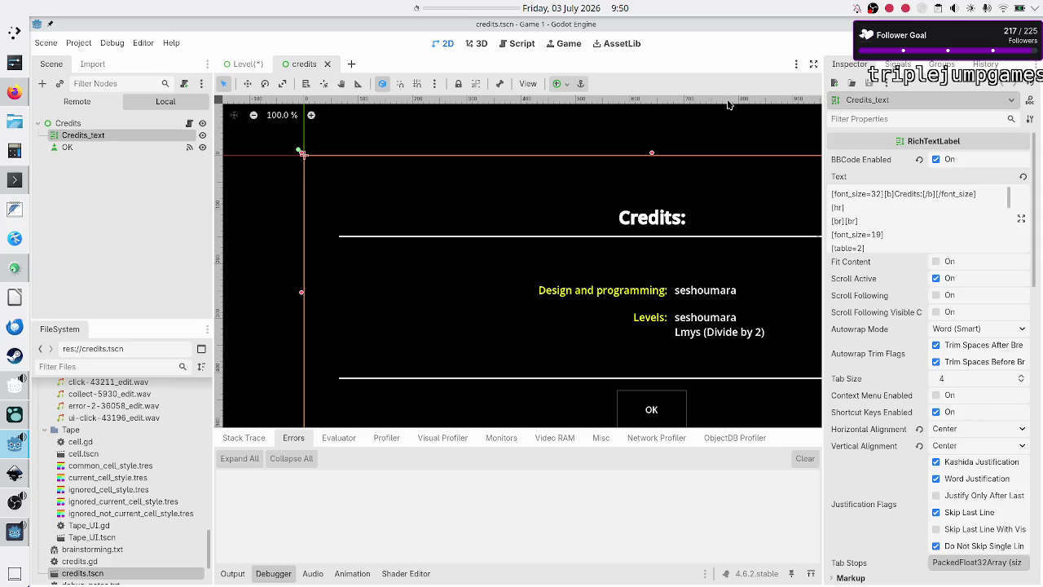
click(1019, 218)
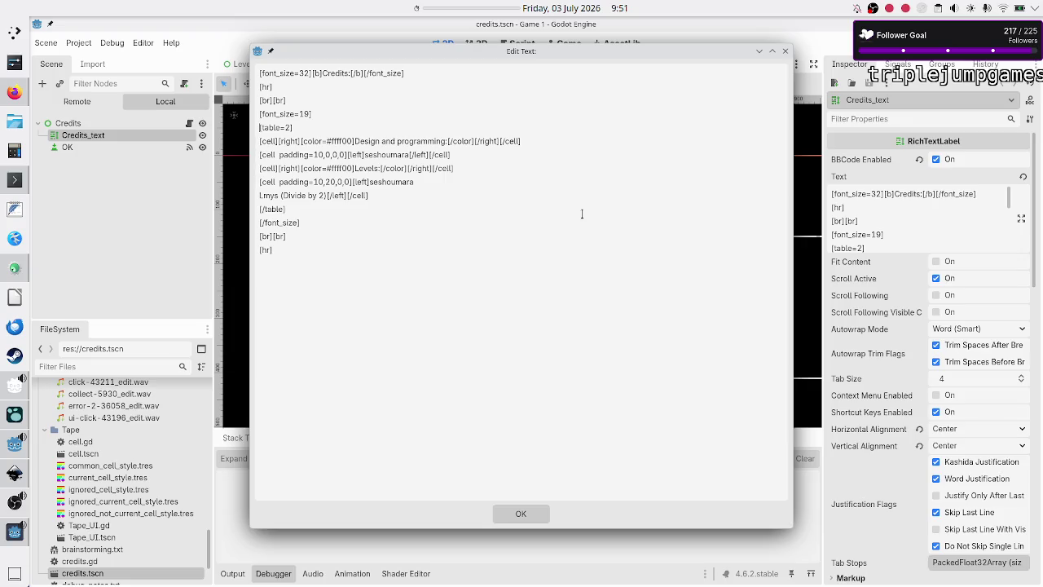
click(785, 51)
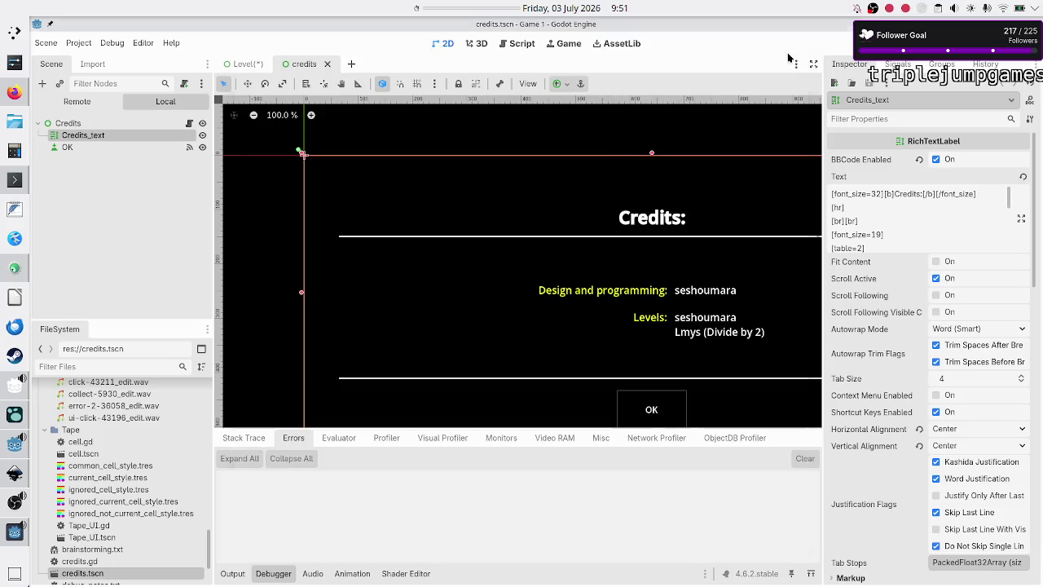
click(245, 63)
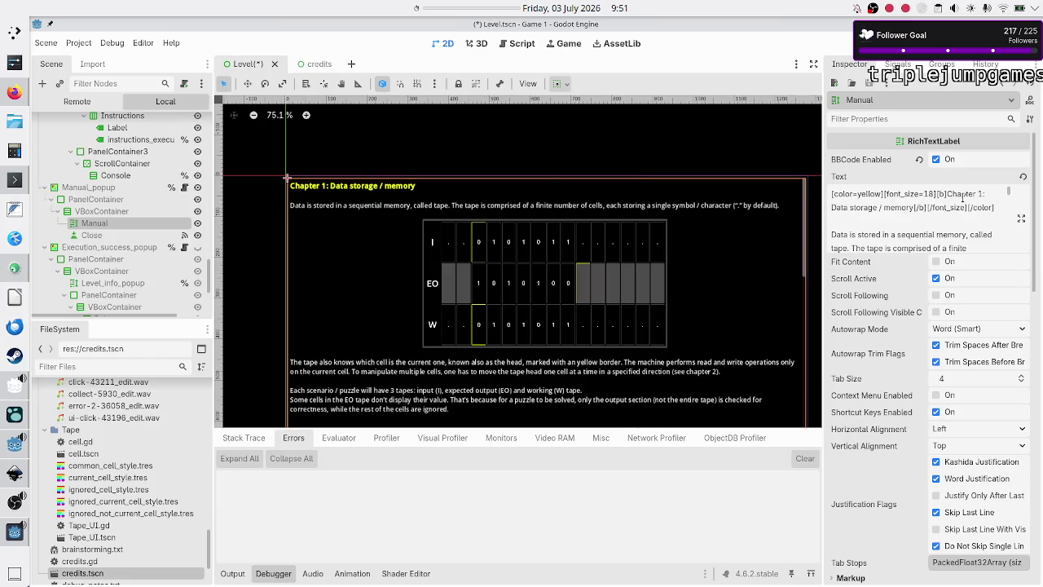
Step: In the manual text, turn the image line into a [table=2] with the image in its first cell
click(1022, 220)
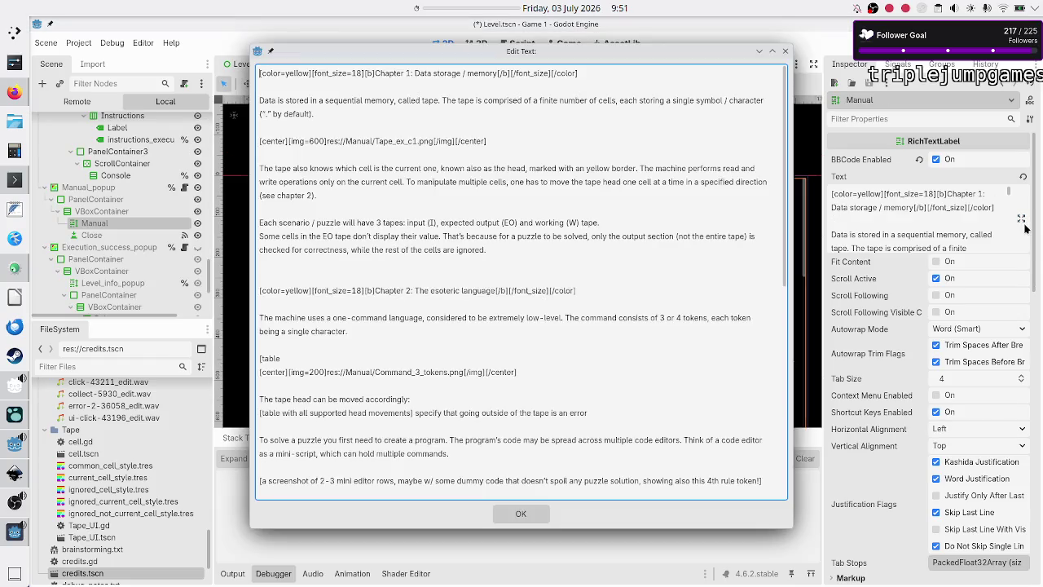
click(413, 361)
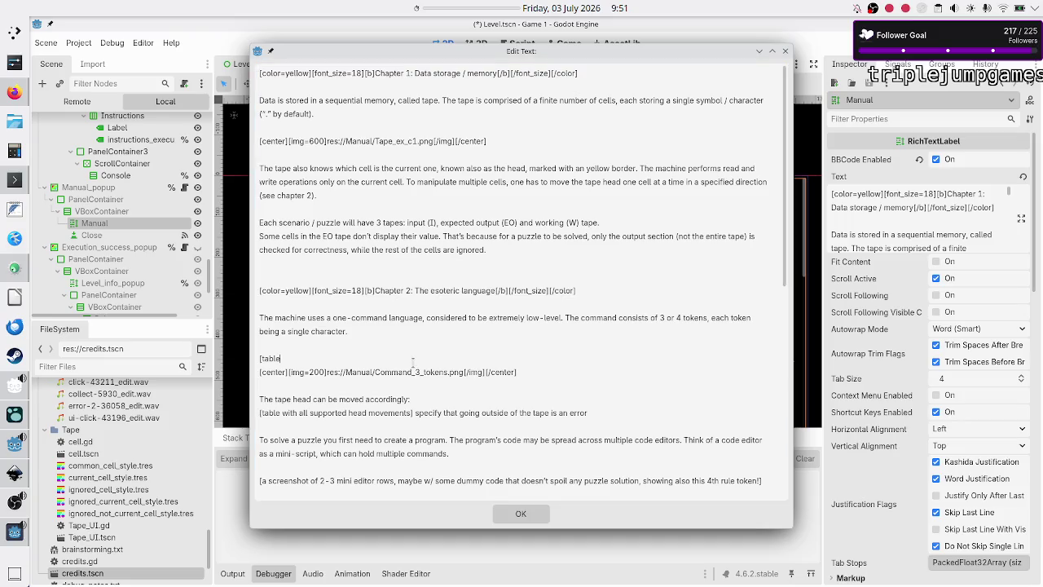
text(=2)
key(BackSpace)
text(2)
key(BackSpace)
key(BackSpace)
key(BackSpace)
text(=2)
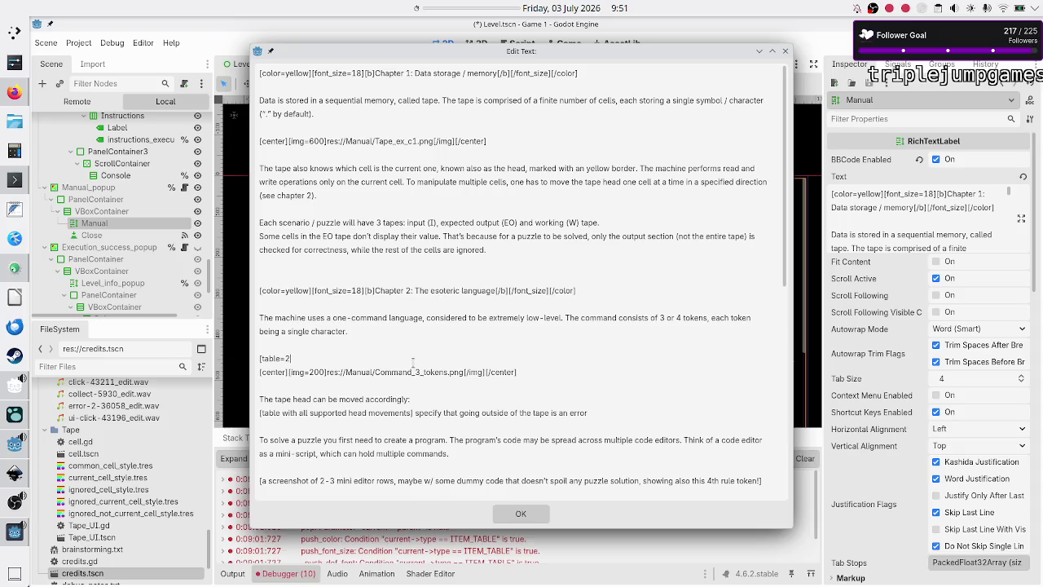
text(])
text([)
text(ce)
text(ll)
text([)
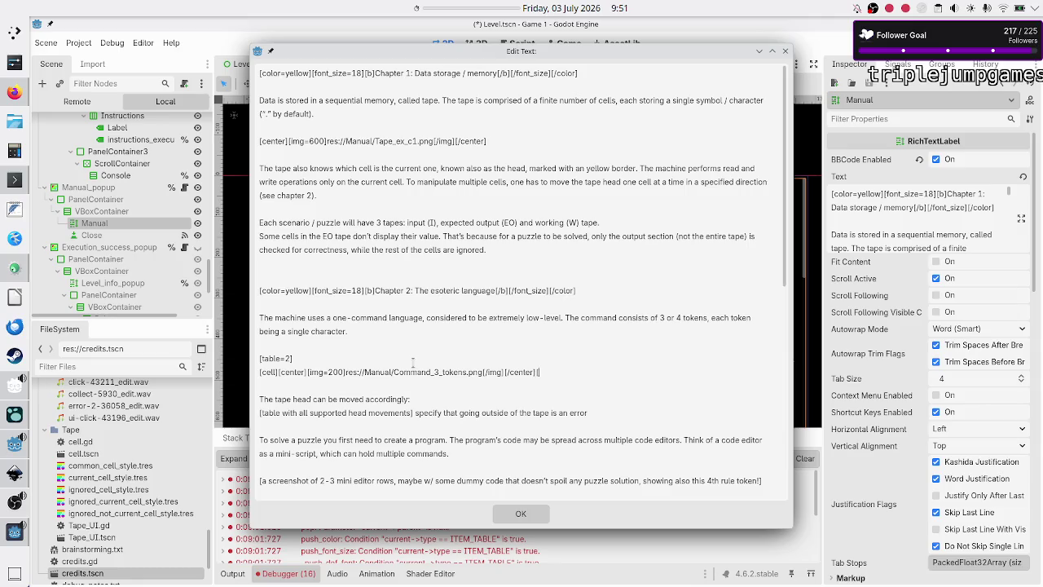
text(/cell)
Step: Add a second cell containing 'explanation' and close the table with [/table]
key(Return)
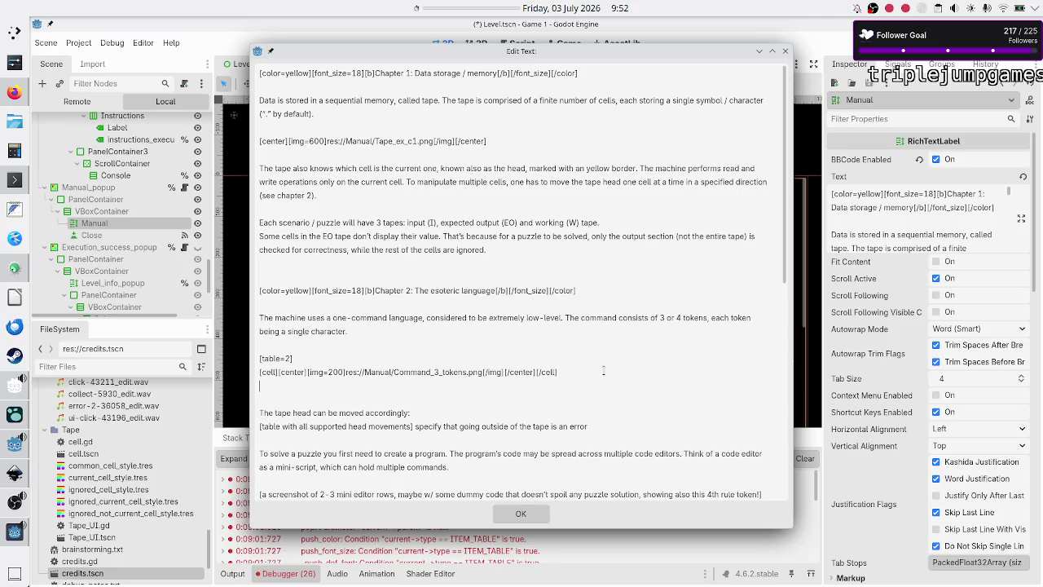
text(c)
text(ell)
key(BackSpace)
key(BackSpace)
key(BackSpace)
text([]cell)
key(Right)
text(explanation)
text([]/cell)
key(Return)
text([/table])
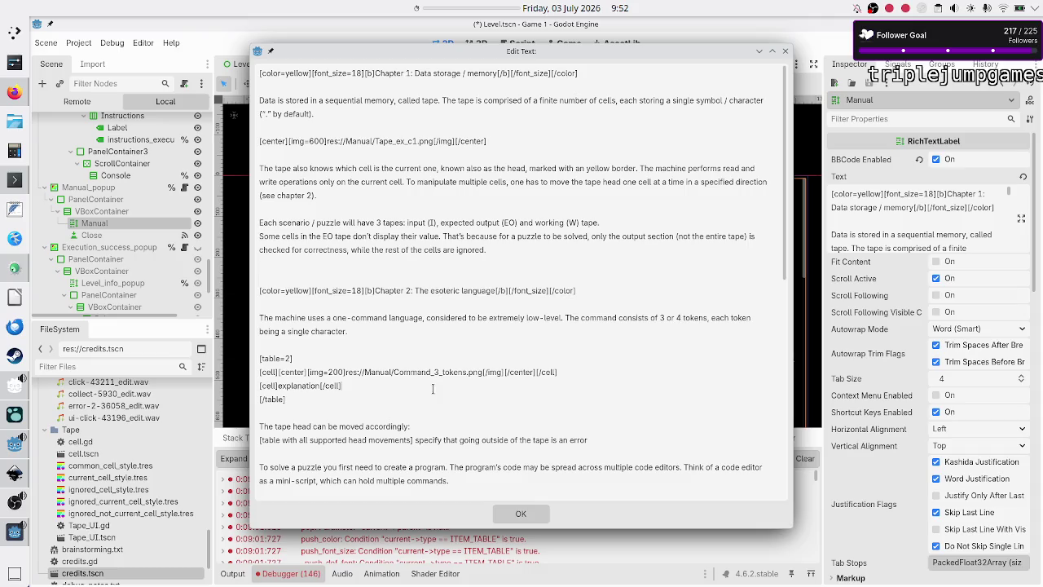
Step: Give the explanation cell padding=10,10,10,10 and [left] alignment, and wrap the table in [center]
text(padding)
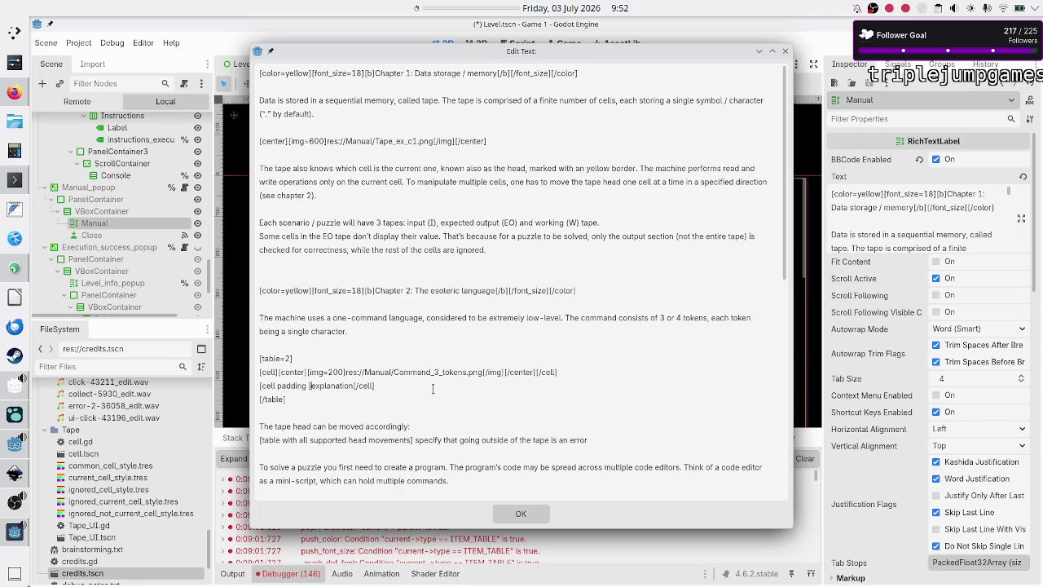
key(BackSpace)
text(=)
text(10,10,10,)
text(10)
text([lef])
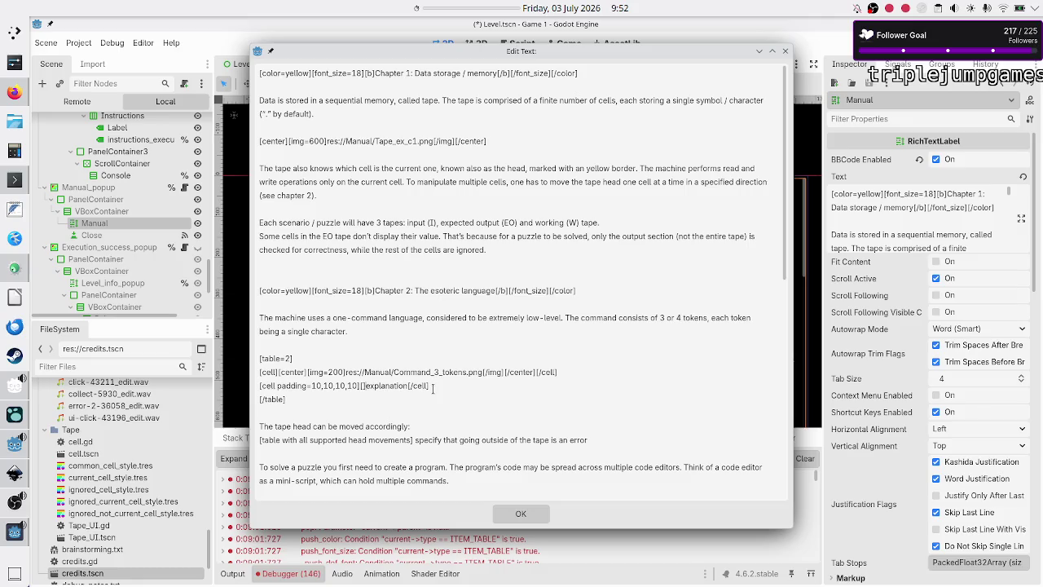
text(t)
text([])
text(/left)
key(BackSpace)
key(BackSpace)
key(BackSpace)
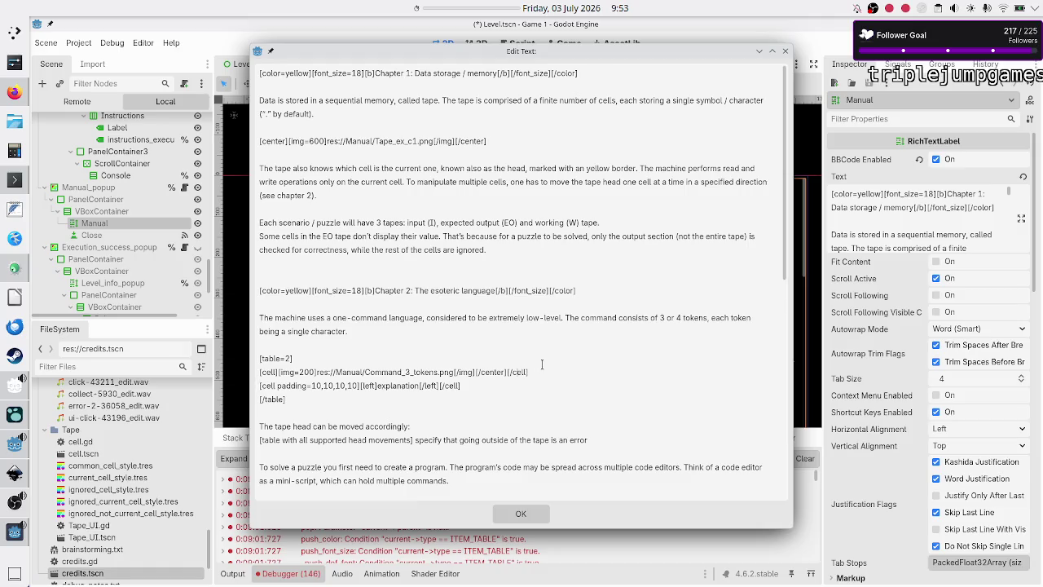
key(BackSpace)
key(BackSpace)
key(BackSpace)
text([center])
text([)
text(/center])
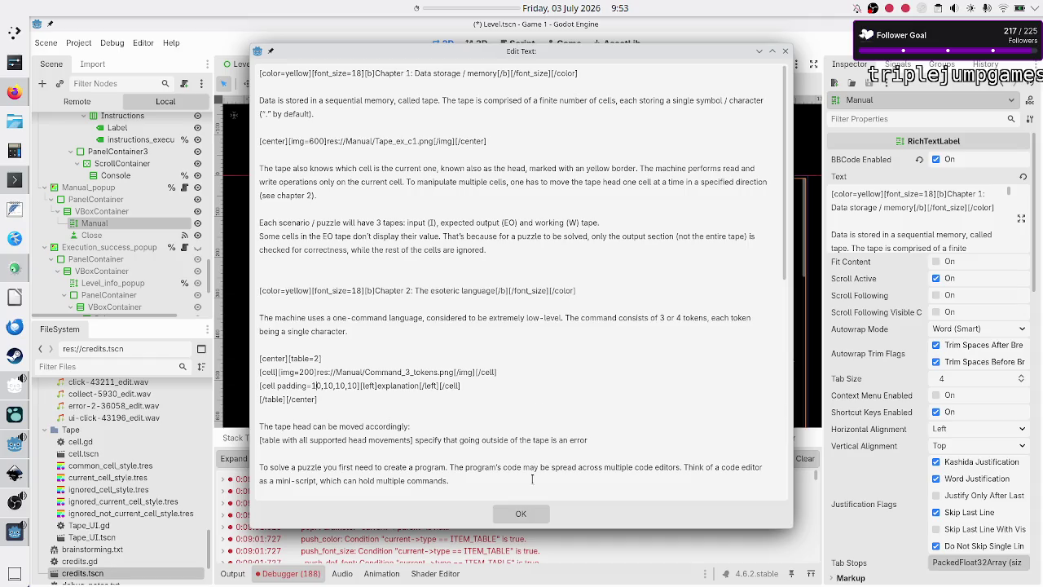
Step: Apply the manual text, save the scene, and run it with F6
click(524, 512)
key(ctrl+s)
key(F6)
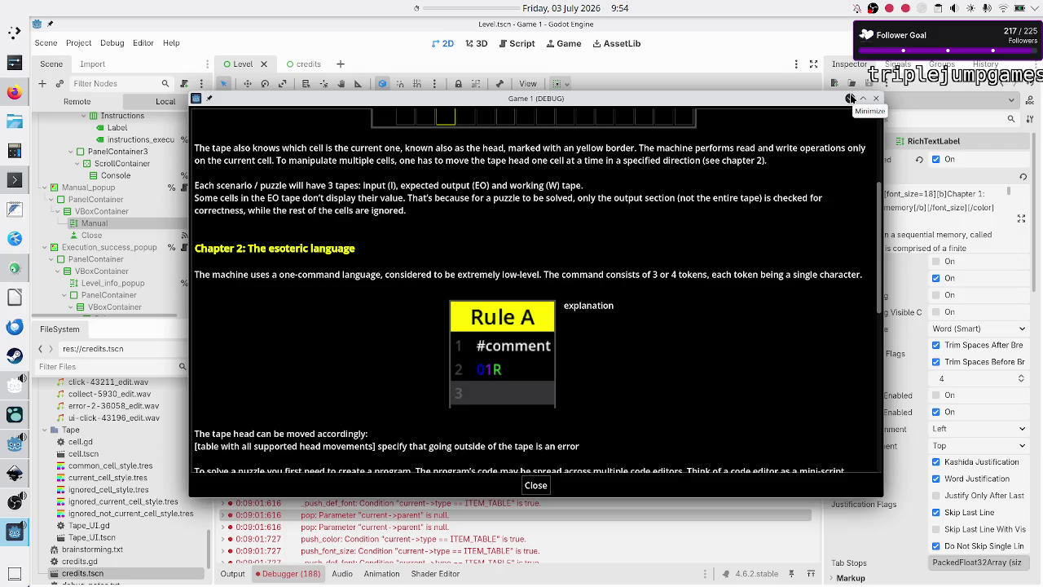
Step: Bring the web browser to the front
click(10, 93)
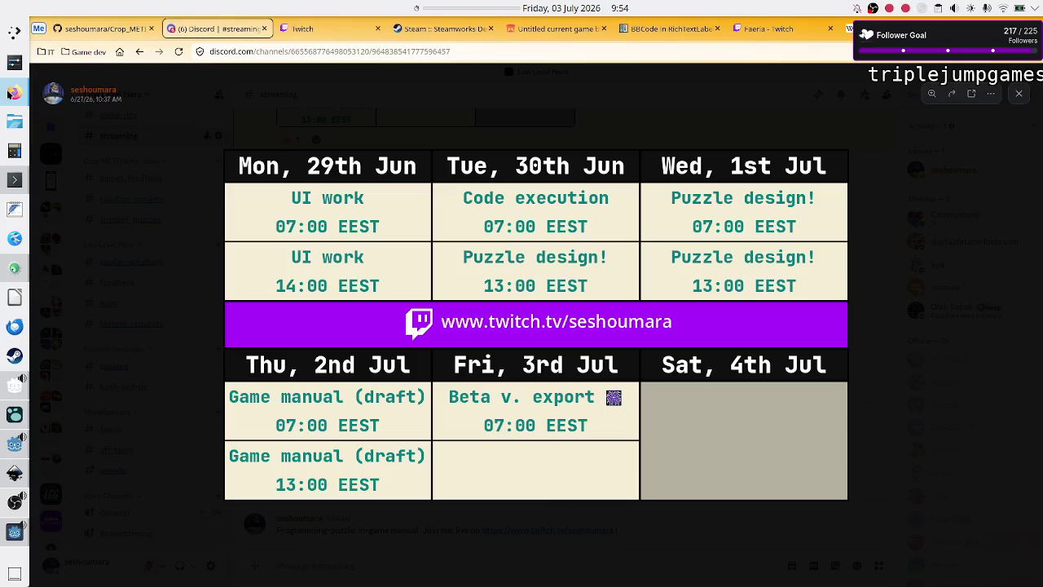
Step: In the BBCode in RichTextLabel docs, examine the table=3,center example
click(660, 29)
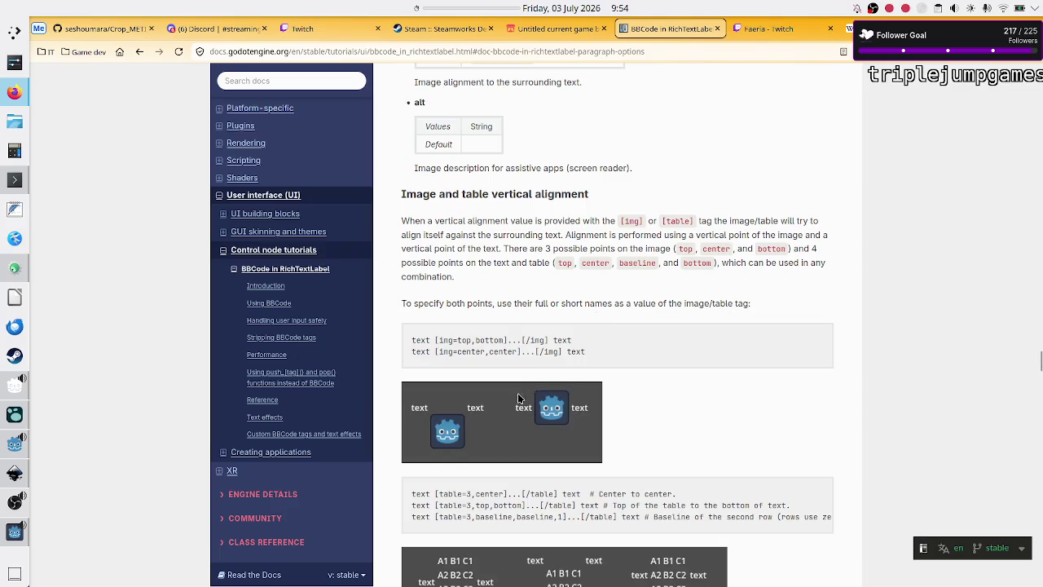
scroll(519, 398, down, 3)
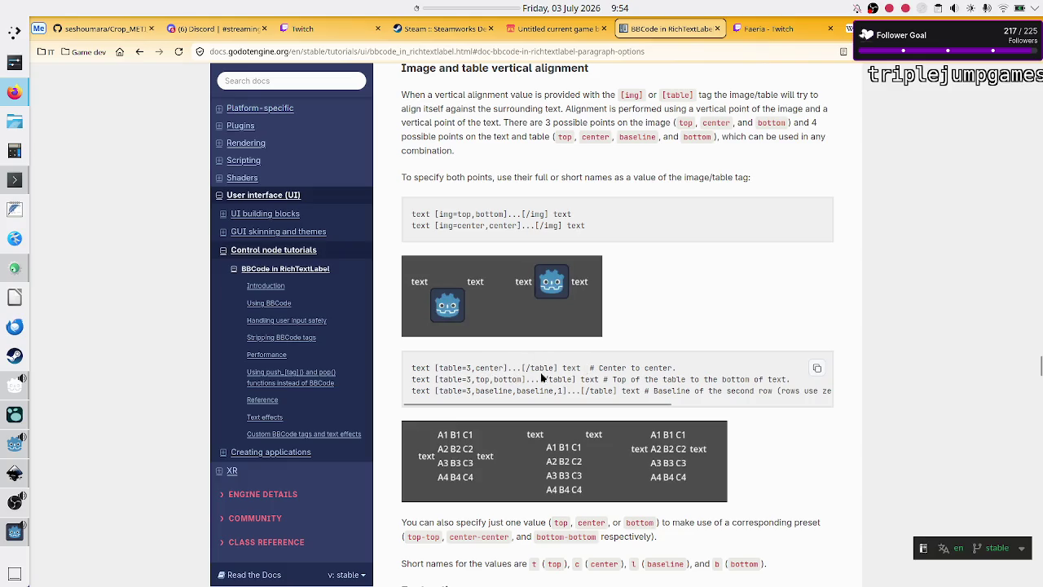
drag(444, 368, 497, 366)
click(496, 366)
mouse_move(437, 368)
mouse_down()
mouse_move(505, 365)
mouse_move(484, 366)
mouse_move(496, 366)
mouse_up()
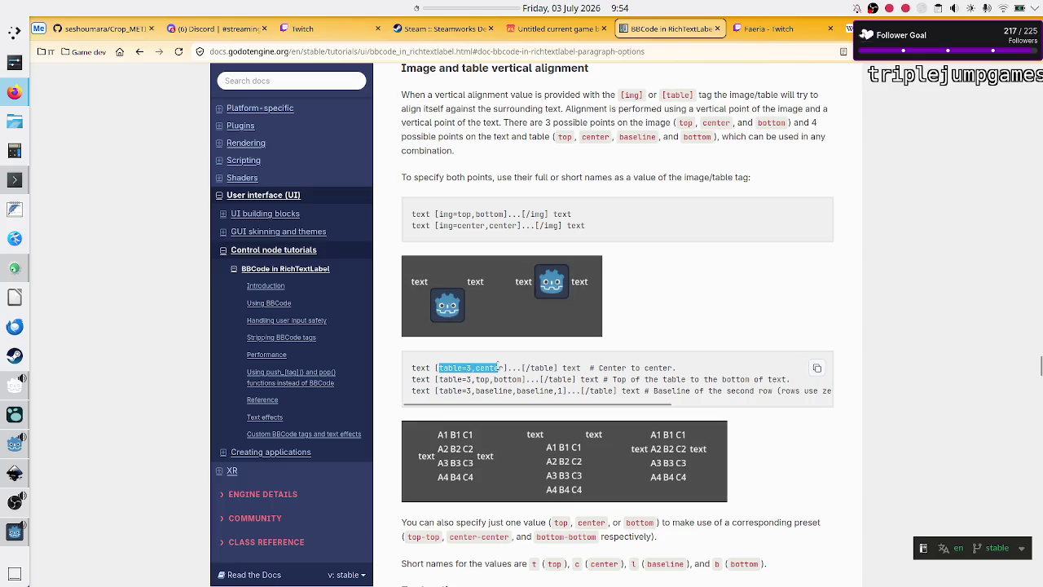
click(499, 367)
double_click(428, 368)
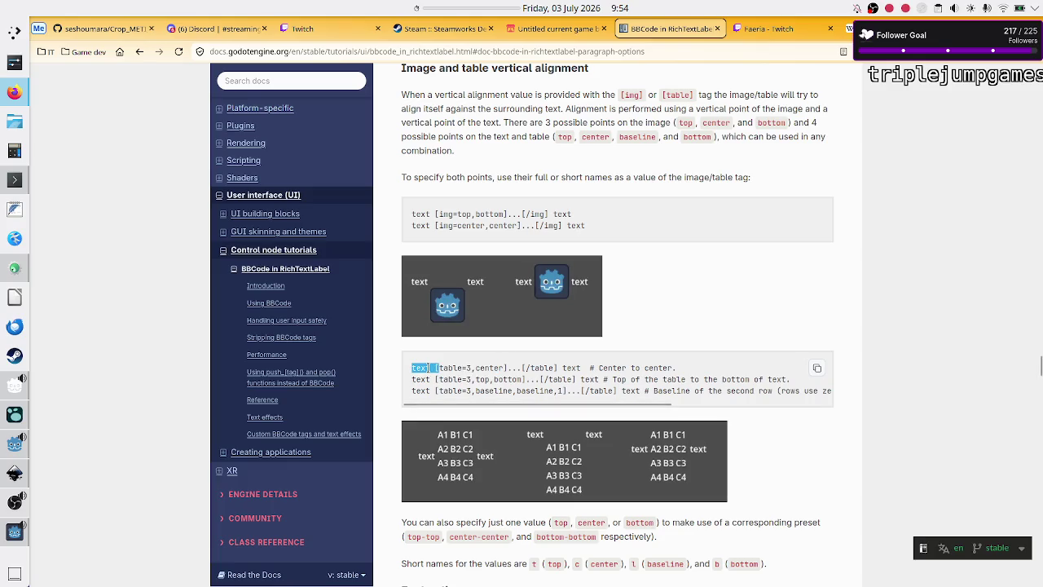
double_click(571, 368)
click(566, 367)
scroll(479, 432, down, 1)
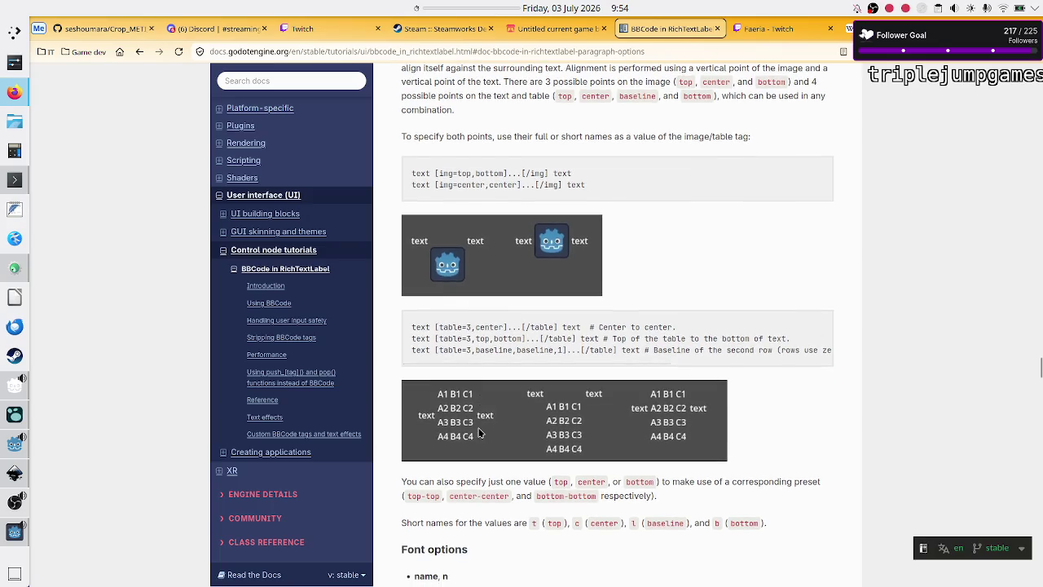
scroll(479, 432, up, 1)
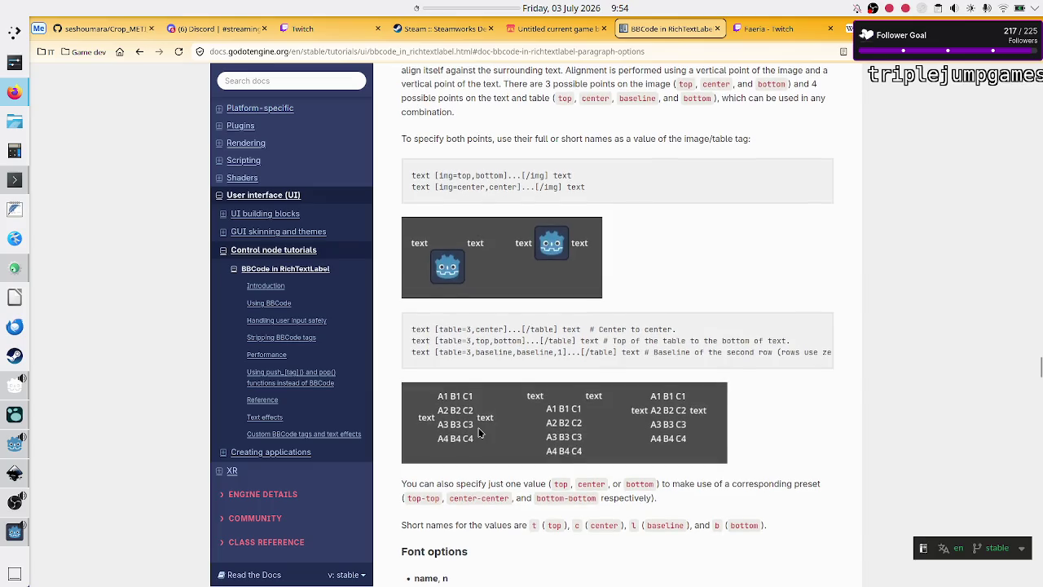
scroll(479, 432, down, 3)
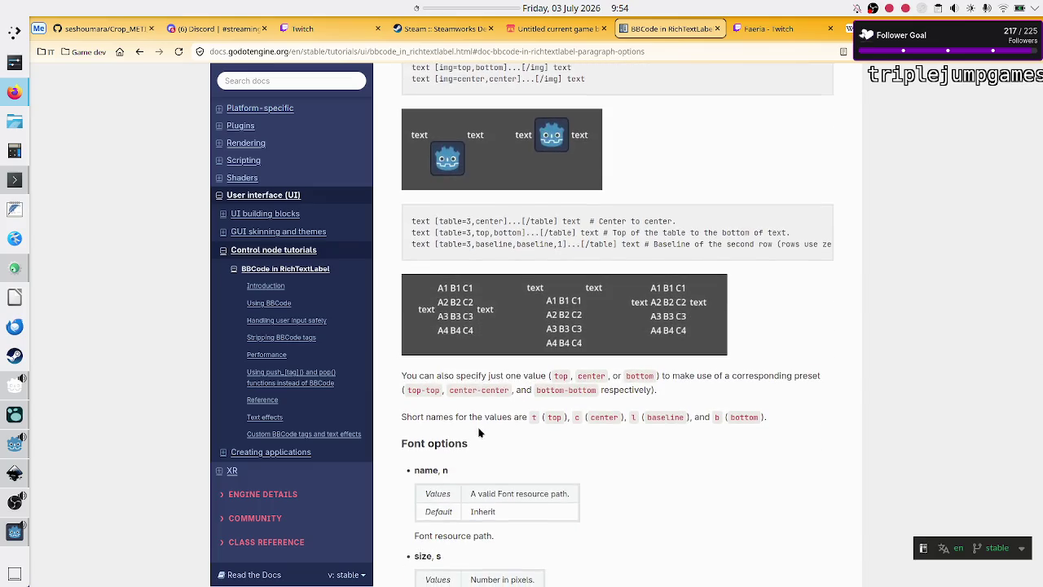
Step: Search the page for 'padding' and step through matches to the table cell padding option
key(ctrl+f)
text(padding)
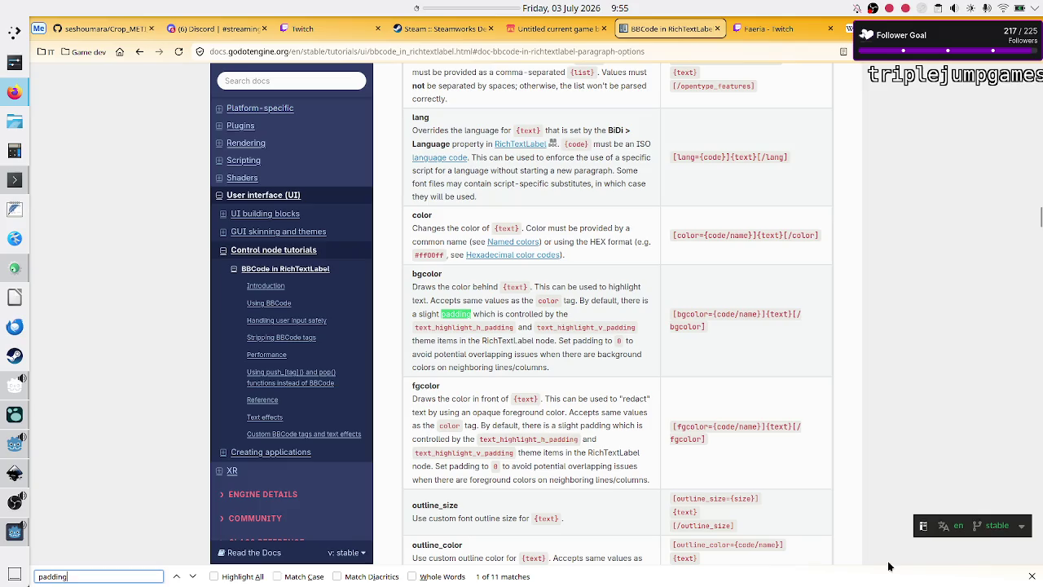
click(192, 577)
click(192, 577)
click(192, 576)
click(193, 577)
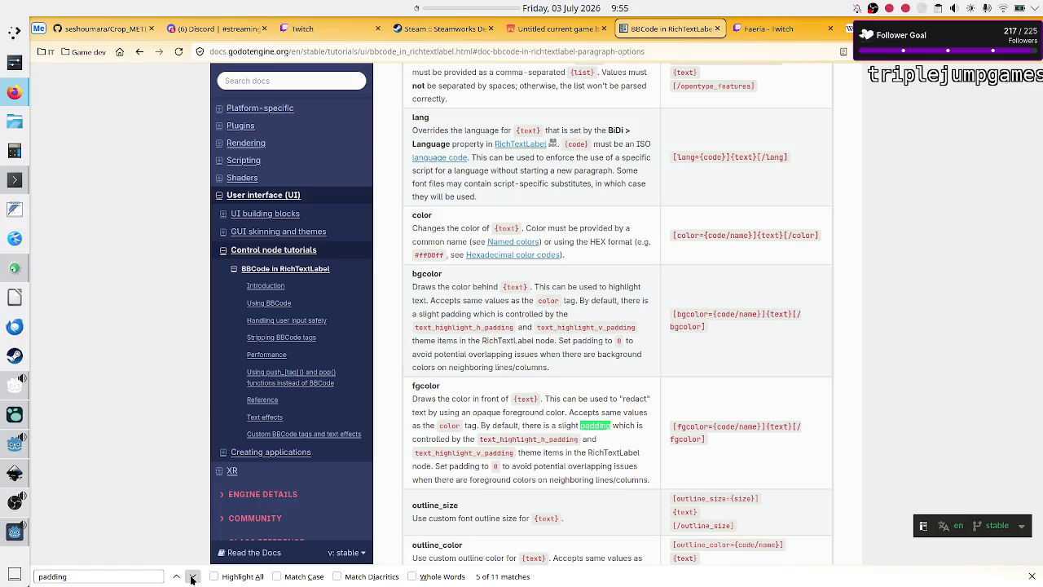
click(192, 576)
click(192, 577)
click(192, 577)
click(192, 577)
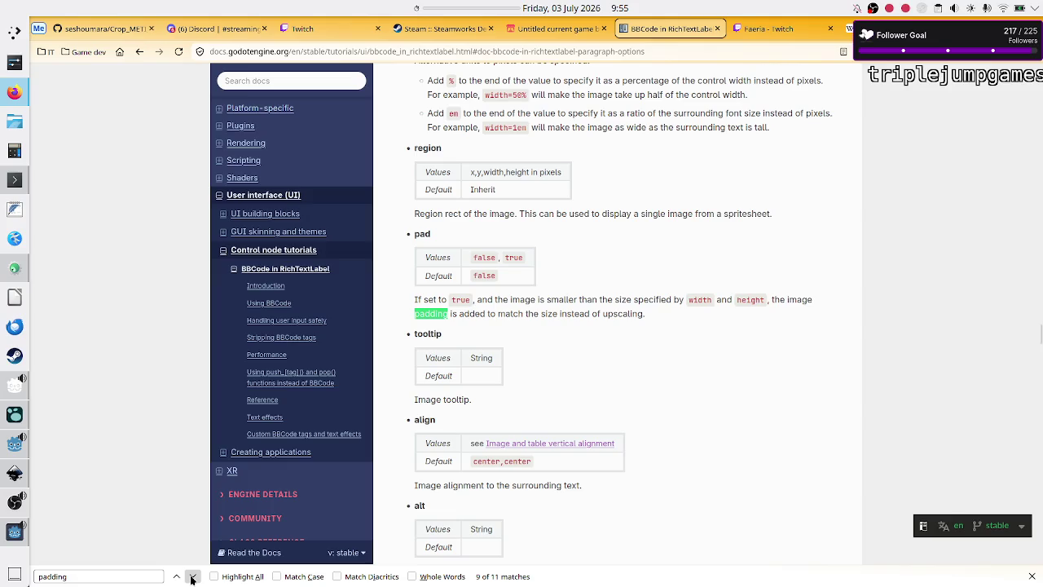
click(193, 577)
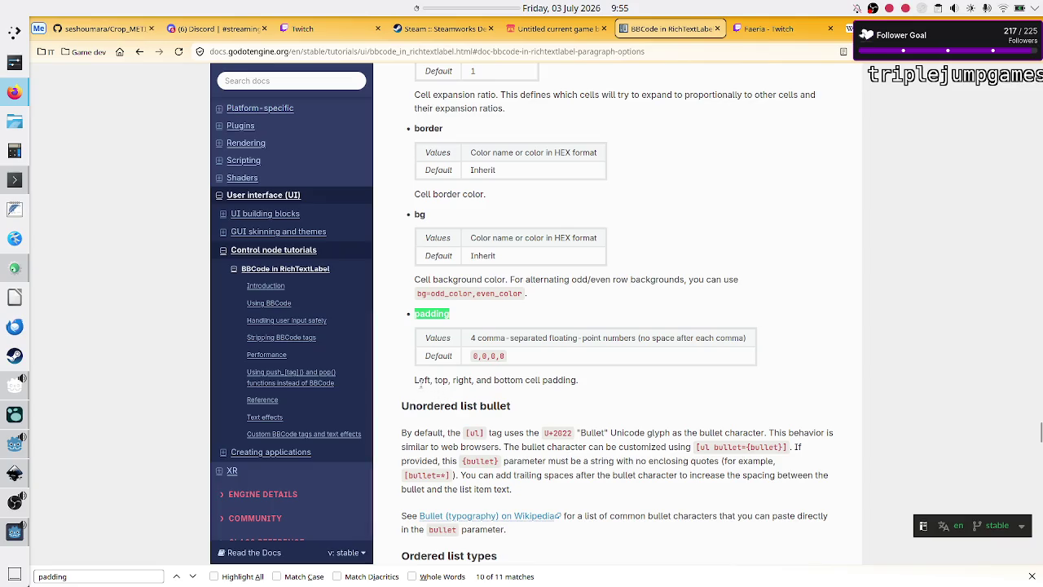
Step: Highlight the padding value order in the description: left, top, right, bottom
drag(415, 381, 449, 380)
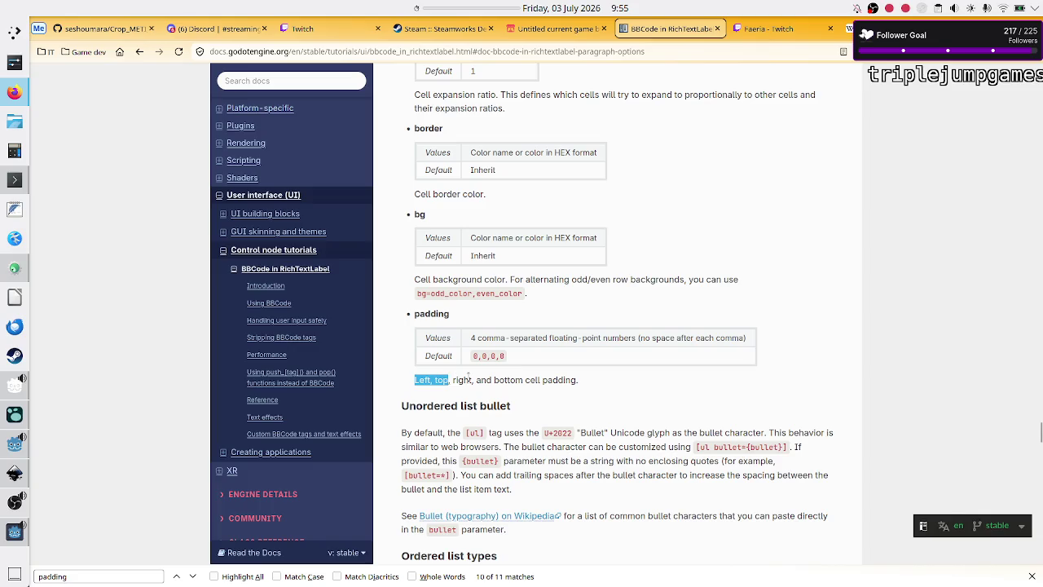
click(453, 382)
drag(453, 382, 521, 381)
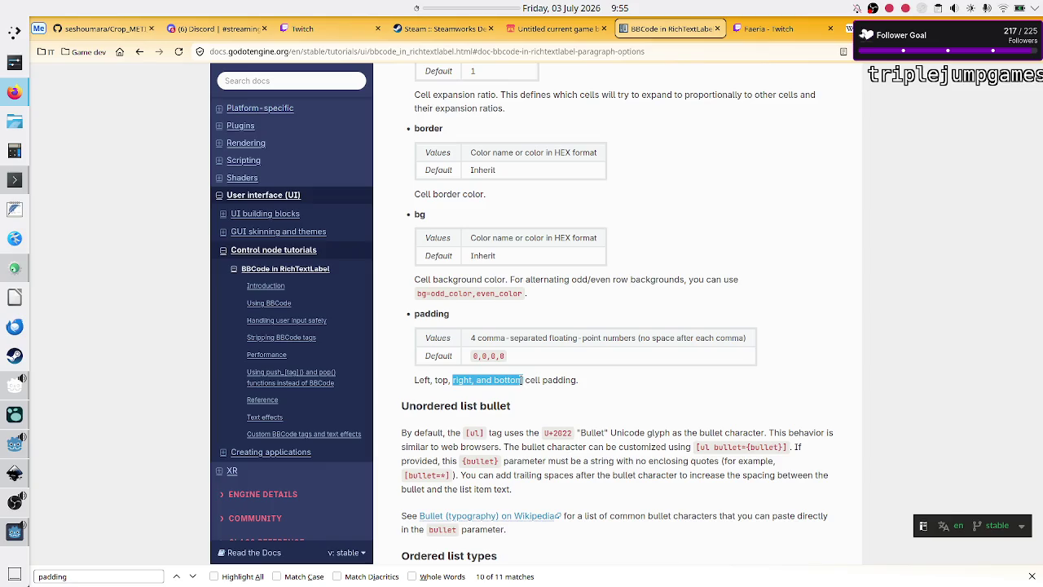
click(522, 380)
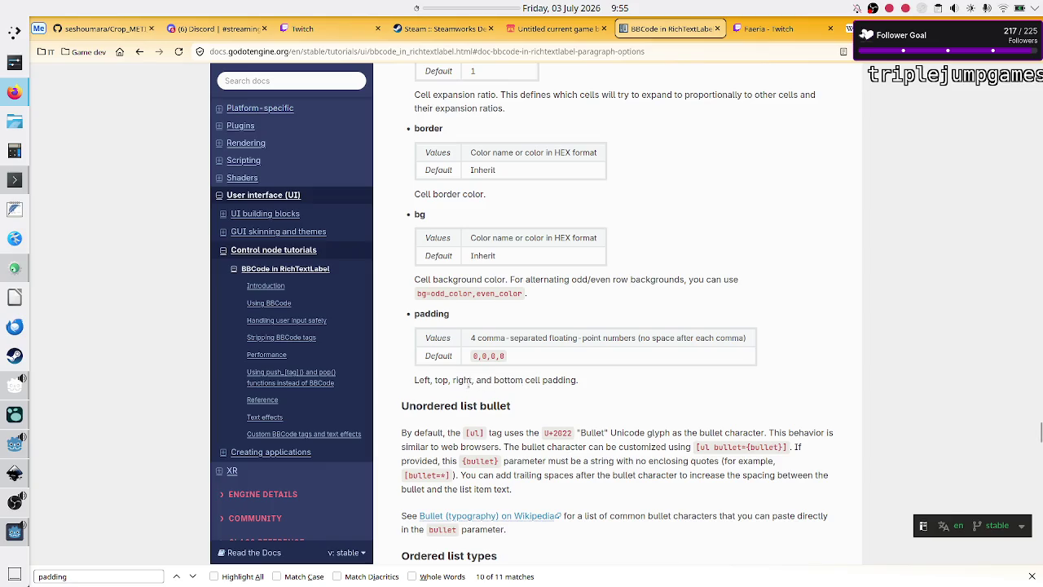
drag(453, 380, 523, 376)
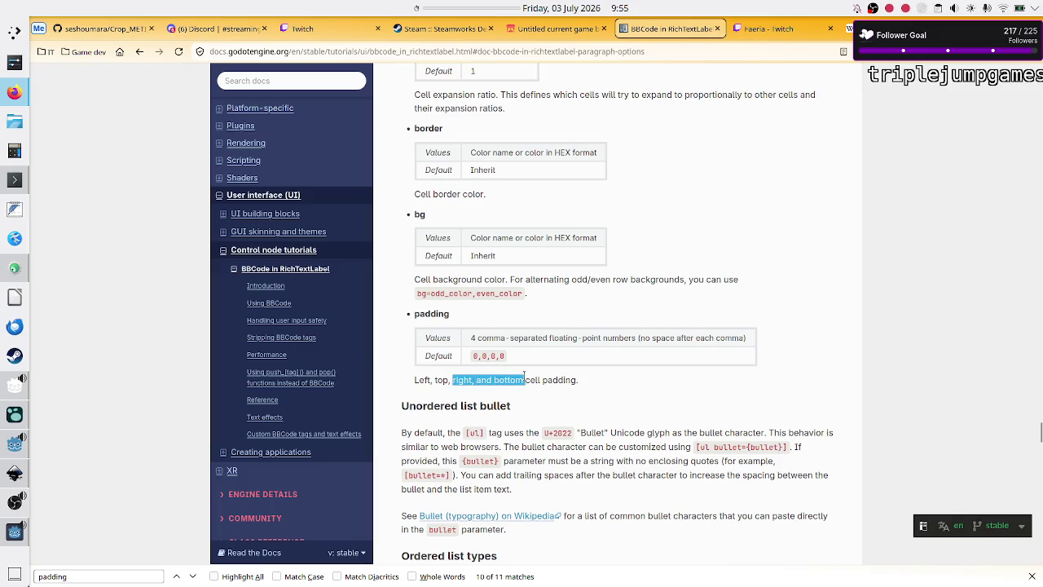
click(524, 377)
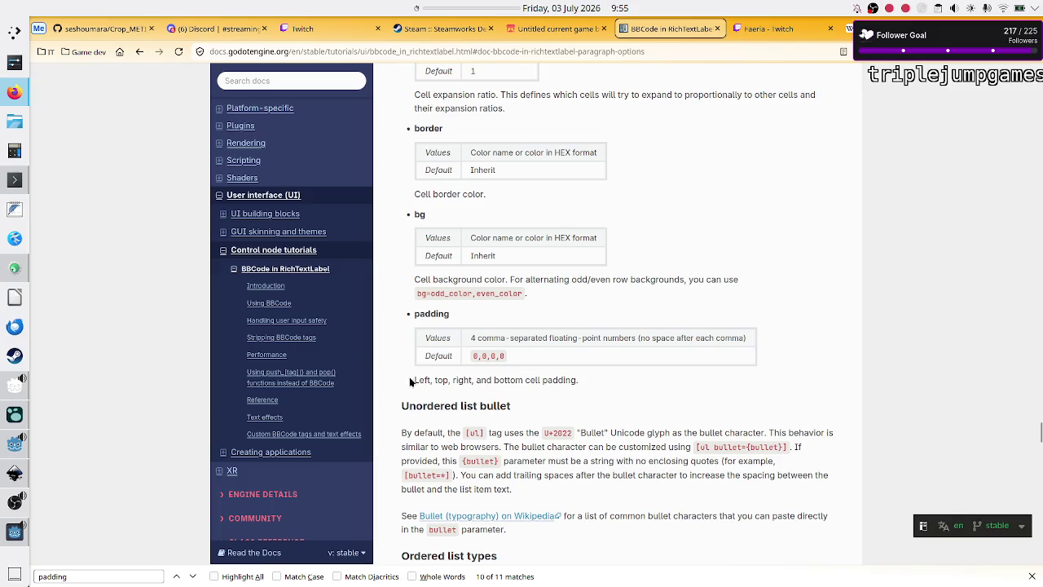
drag(415, 378, 448, 380)
click(447, 380)
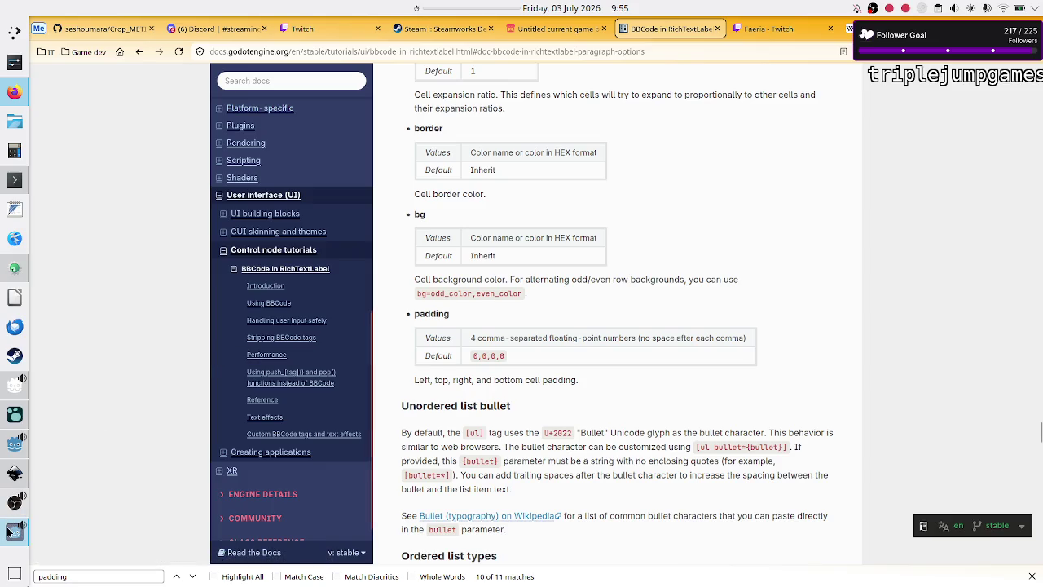
mouse_move(9, 532)
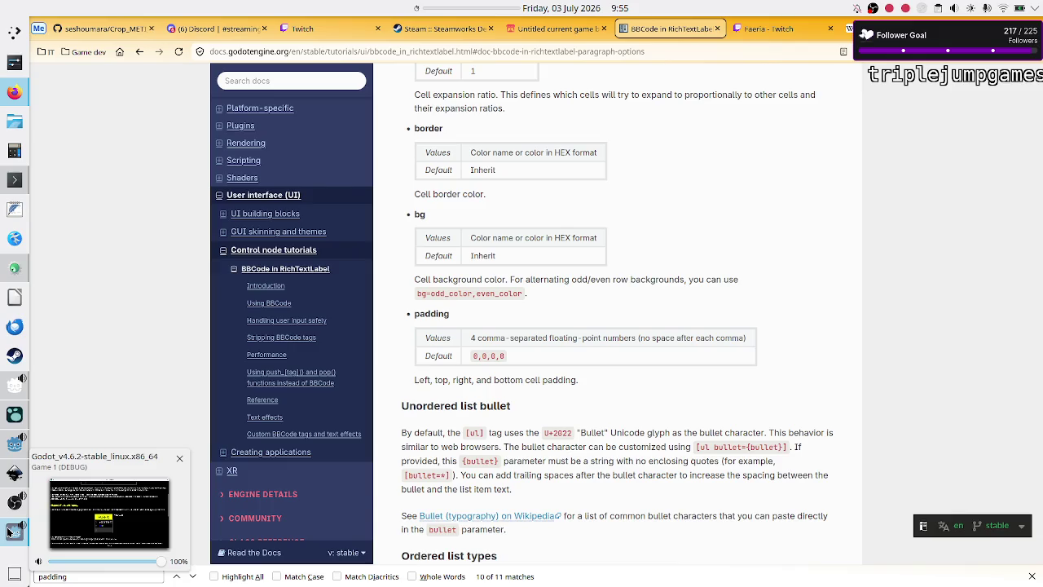
Step: Return to the Godot editor and look over the credits scene
click(9, 532)
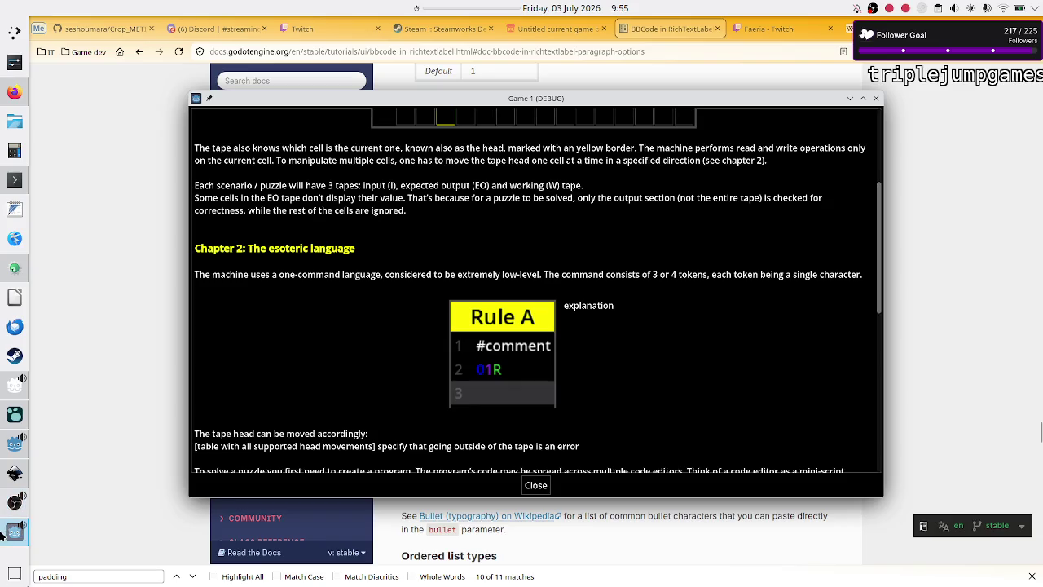
mouse_move(7, 493)
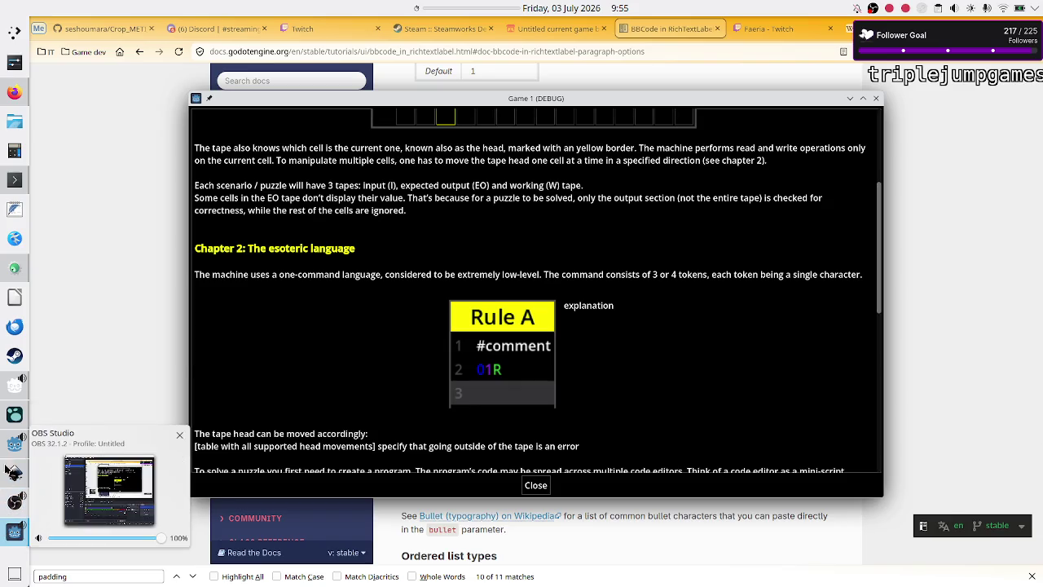
click(10, 450)
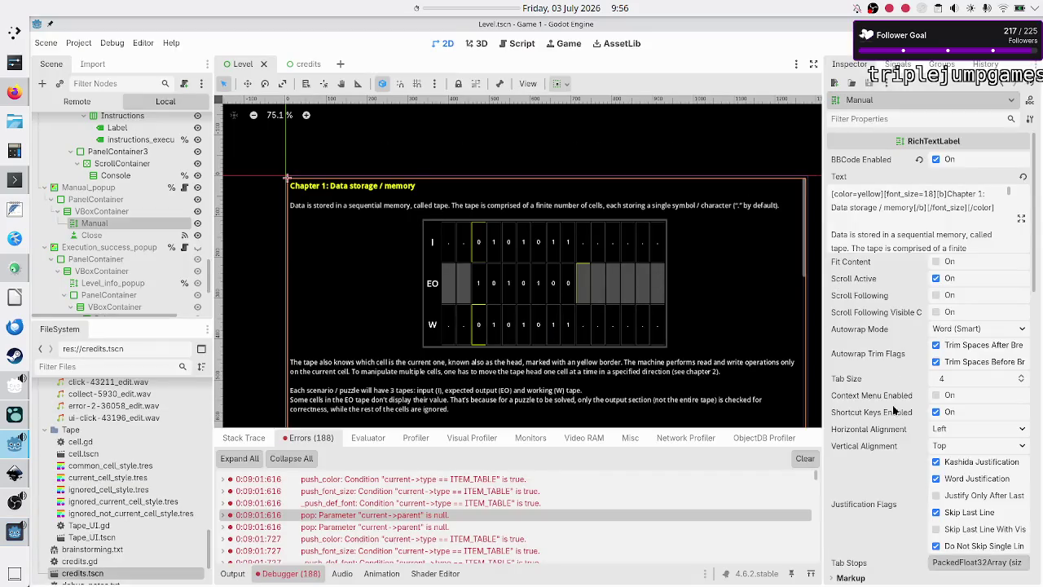
scroll(894, 405, down, 5)
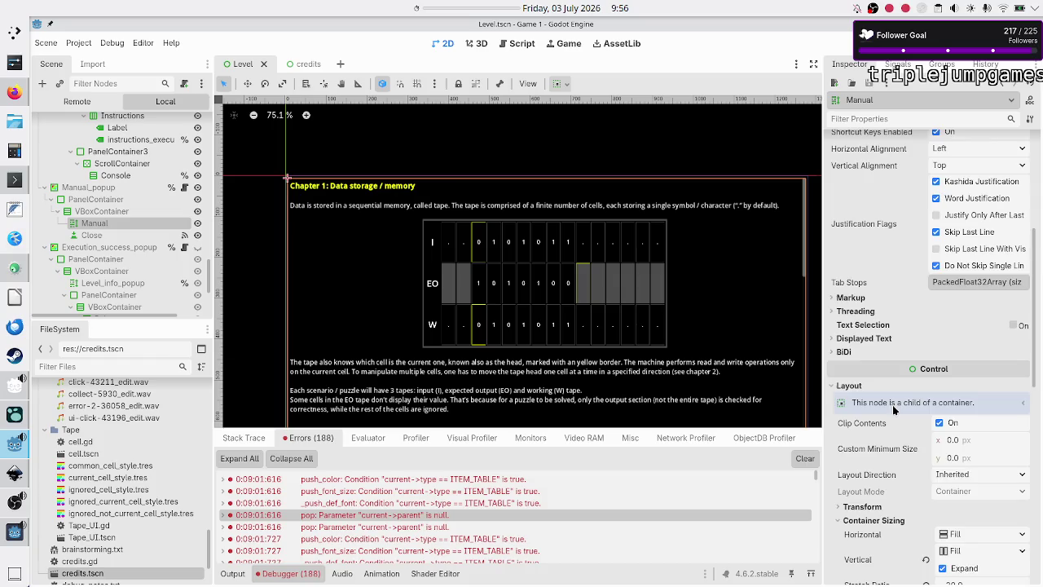
scroll(894, 407, down, 2)
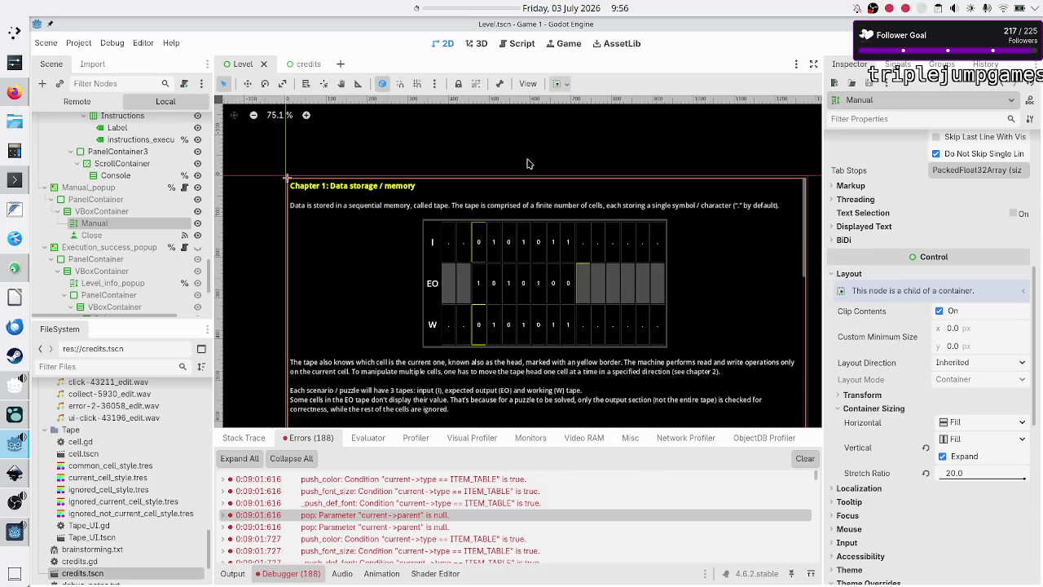
click(295, 68)
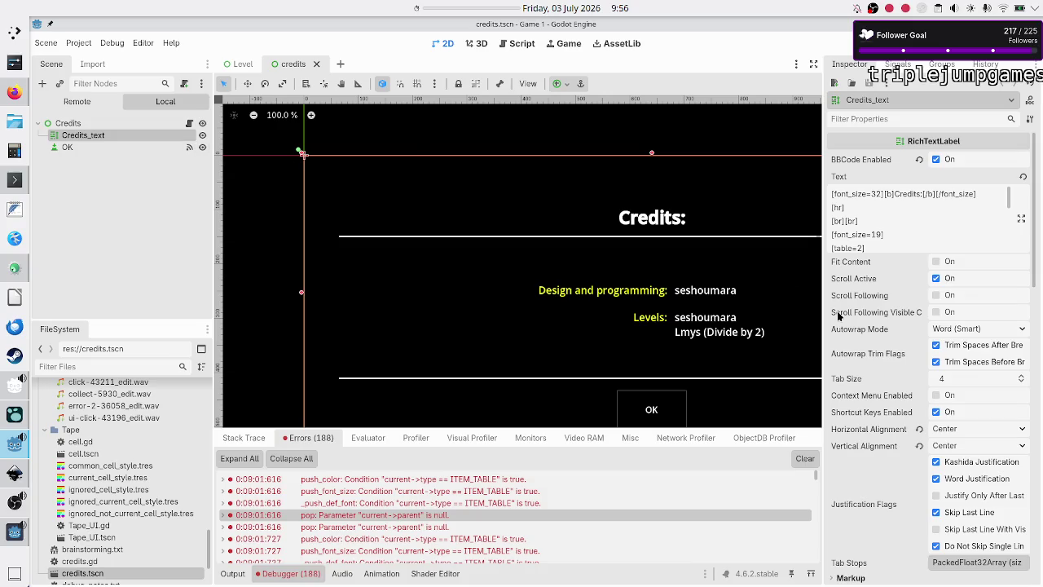
scroll(837, 316, down, 10)
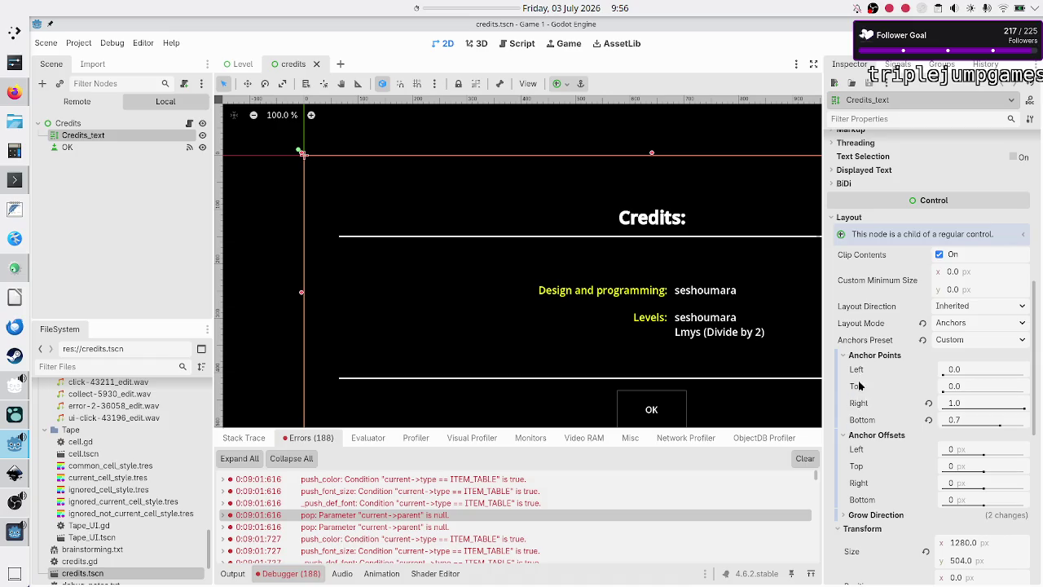
Step: Back in the Level scene, open the Manual label's full BBCode text
mouse_move(863, 382)
click(239, 65)
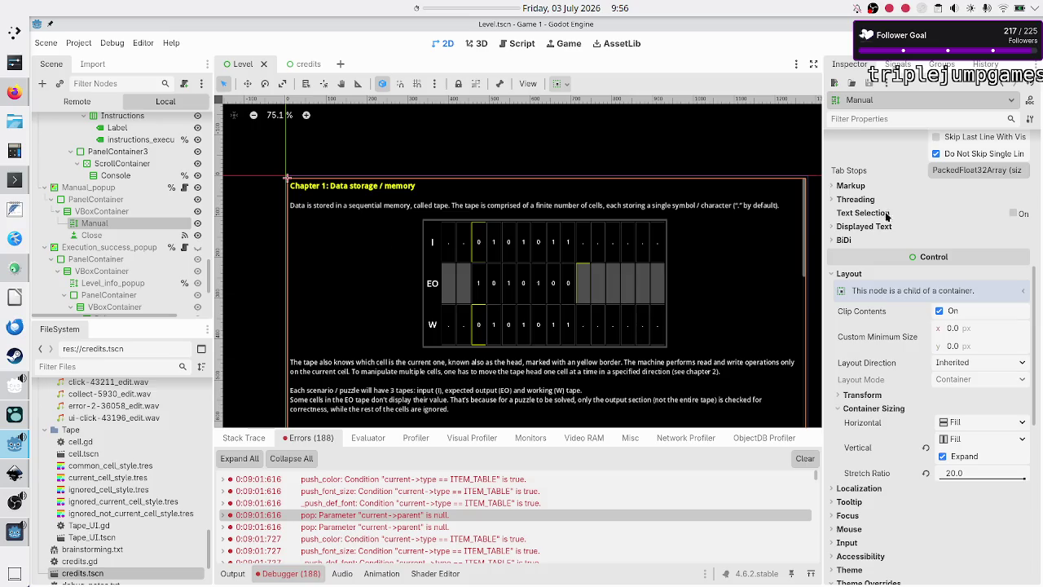
scroll(953, 196, up, 5)
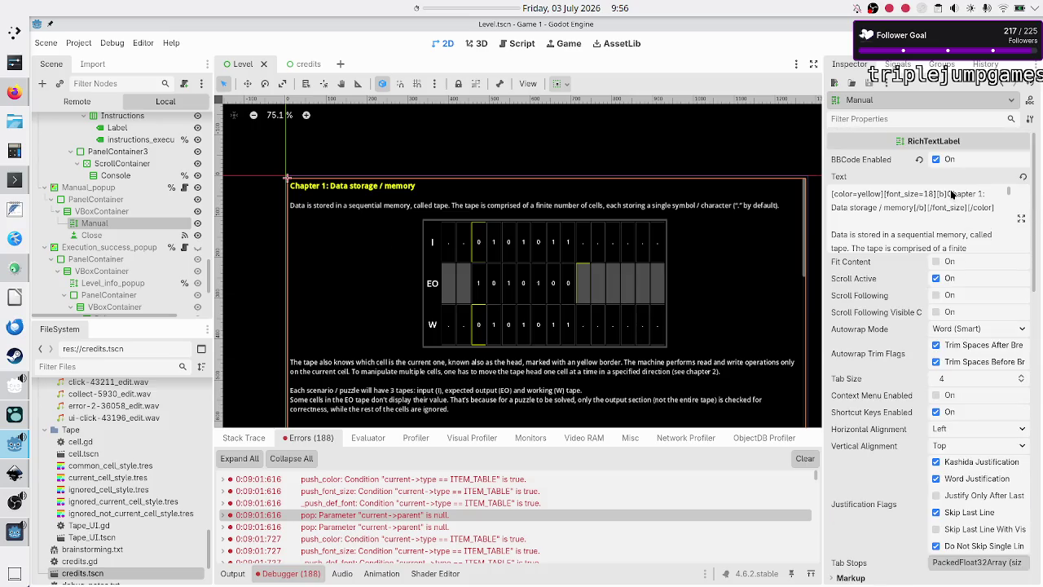
click(1021, 218)
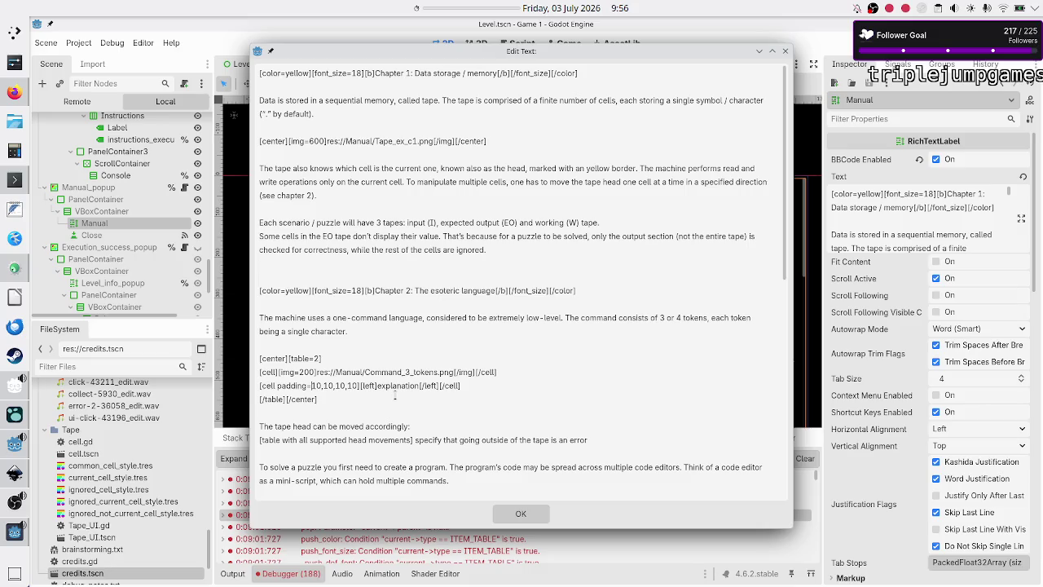
Step: Change the explanation cell's padding values to 50,0,0,0
key(shift+Right)
key(shift+Right)
text(50)
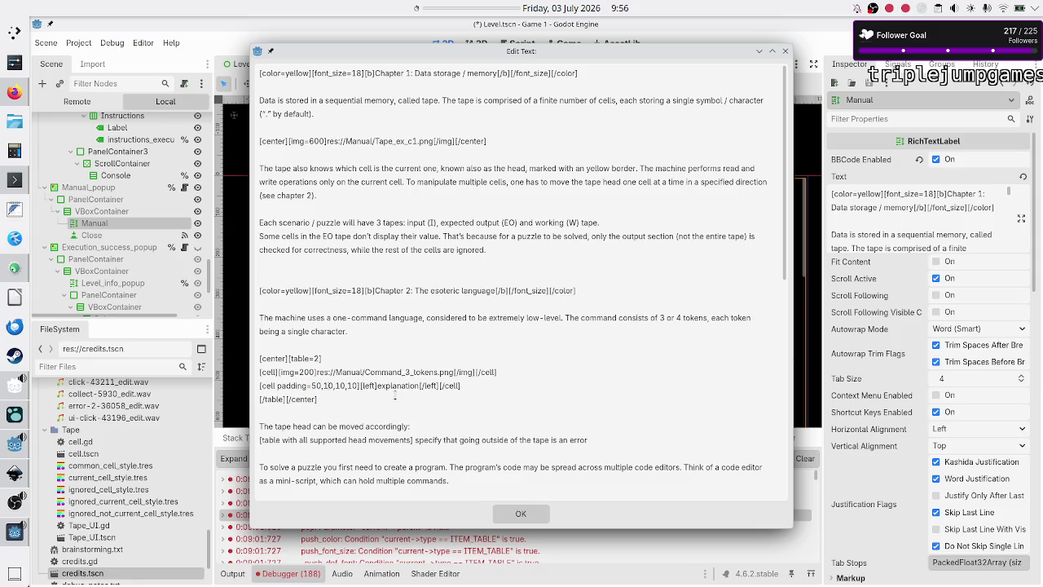
key(shift+Right)
key(shift+Right)
key(Delete)
text(0)
key(Right)
key(shift+Right)
key(shift+Right)
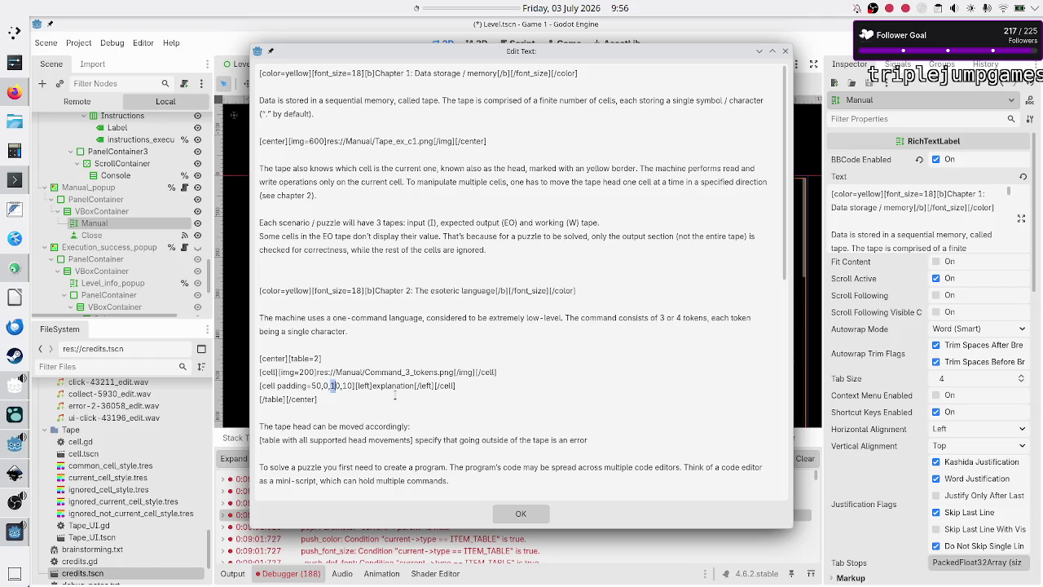
key(Delete)
text(0)
key(Right)
key(shift+Right)
key(shift+Right)
key(Delete)
text(0)
Step: Wrap the left-aligned explanation text in [center]…[/center] tags
key(Right)
key(Right)
key(Right)
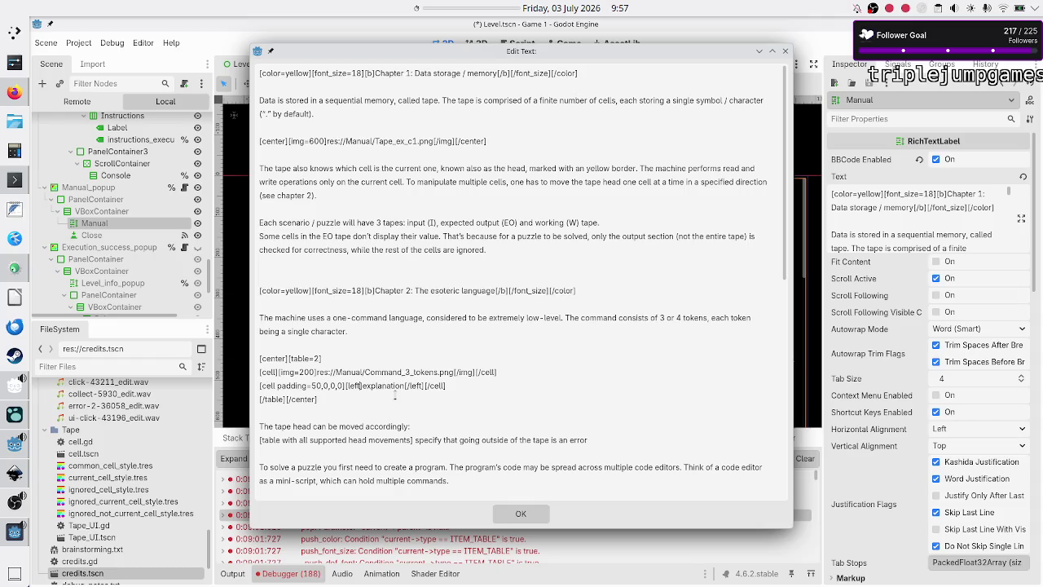
key(Left)
key(Left)
key(Left)
text([center])
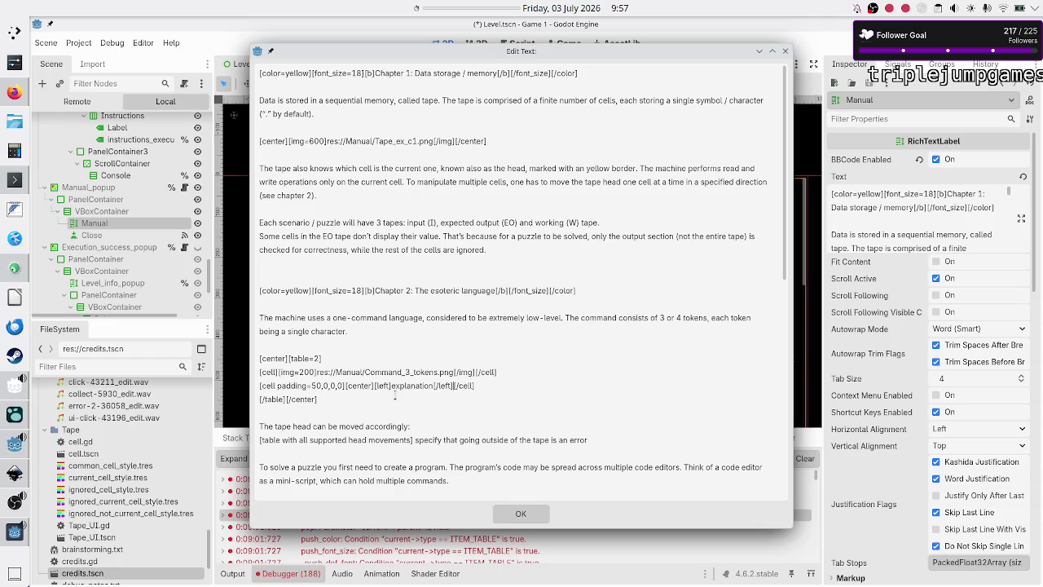
text([/left][)
text(/center)
Step: Apply the manual text, clear the old errors, run the scene, and return to the docs
click(510, 510)
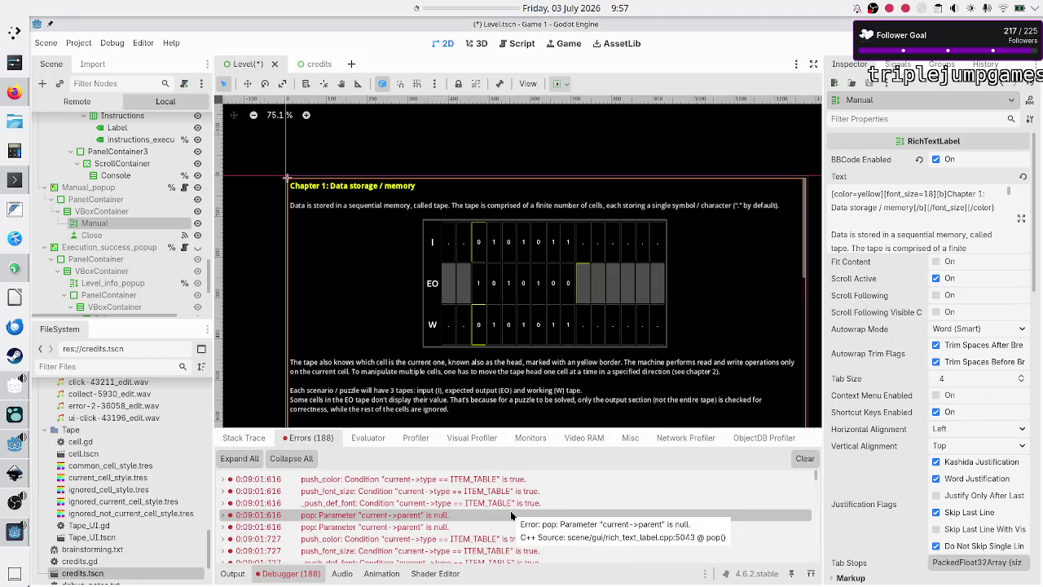
click(805, 458)
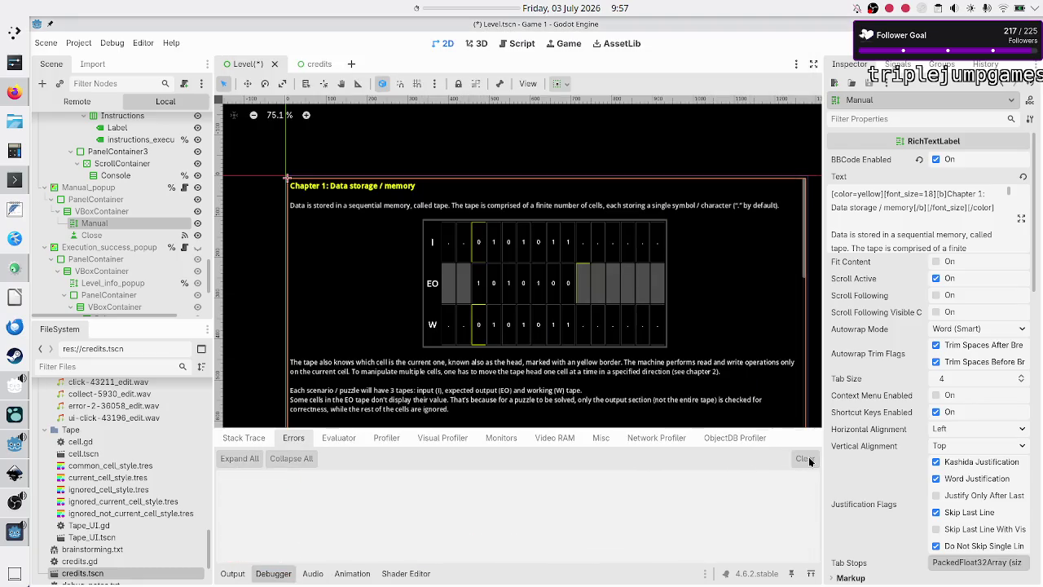
key(F6)
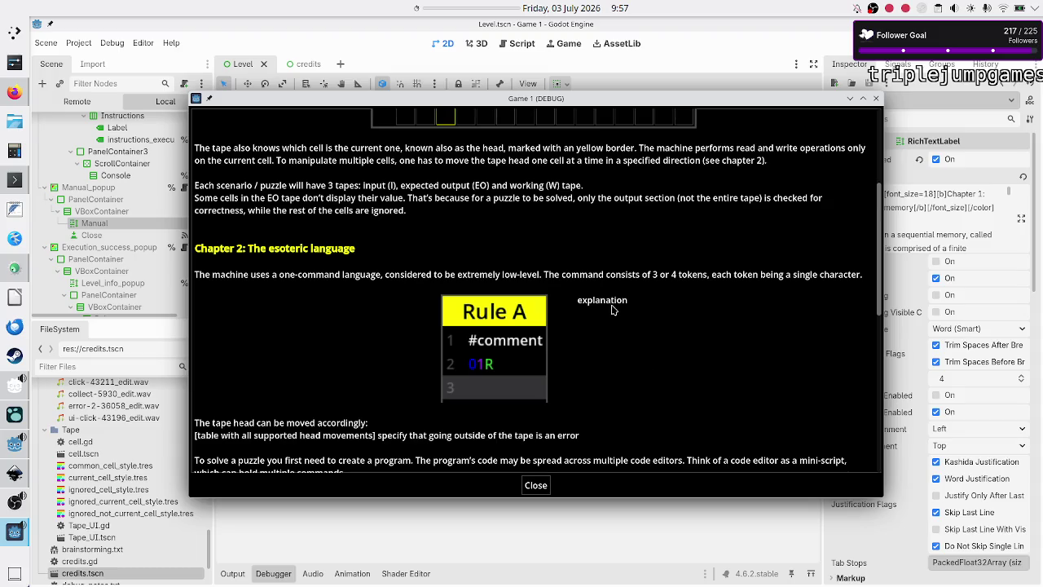
click(15, 92)
Step: Search the BBCode docs page for 'vertical cen'
key(ctrl+f)
text(veri)
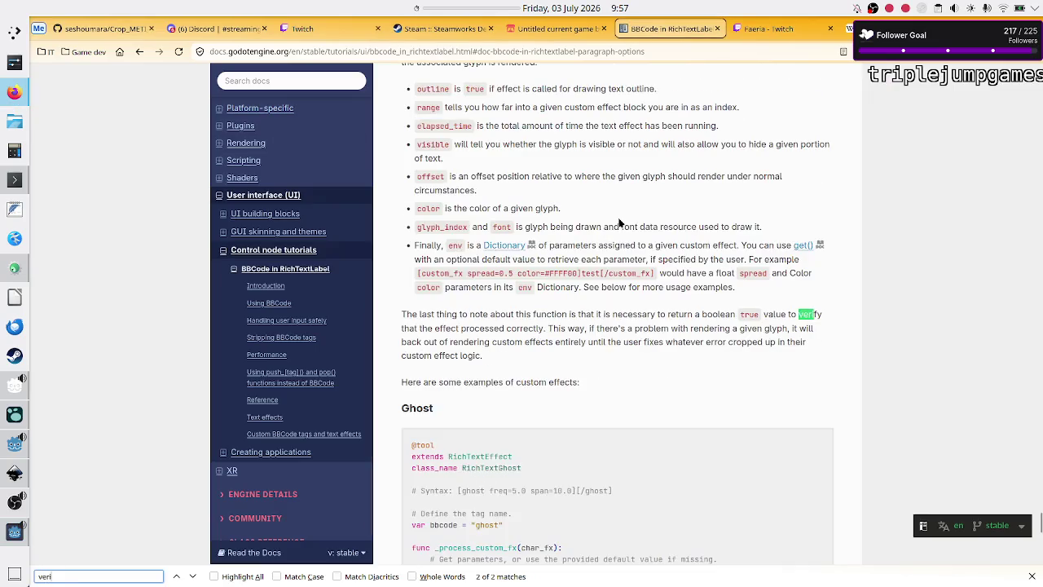
text(cal)
key(BackSpace)
key(BackSpace)
key(BackSpace)
text(tical)
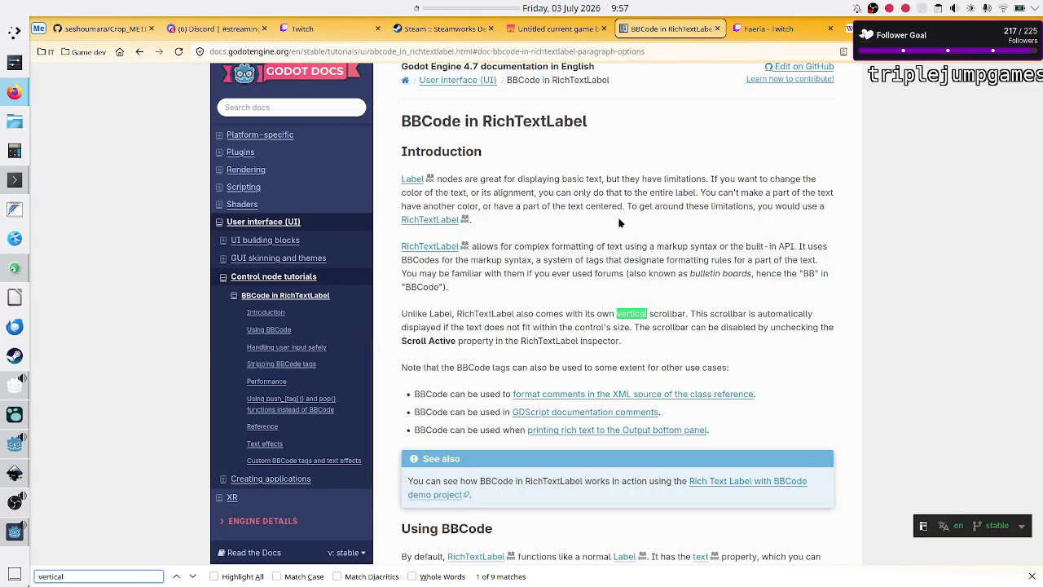
text( cen)
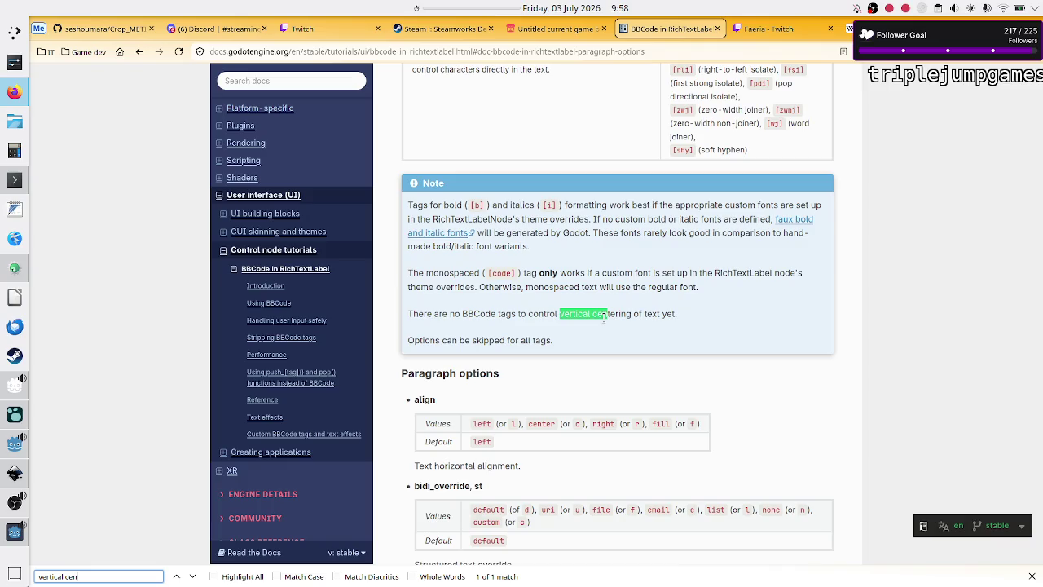
Step: Scroll through Image options, table vertical alignment and Cell options down to Text effects
scroll(556, 389, down, 1)
click(573, 375)
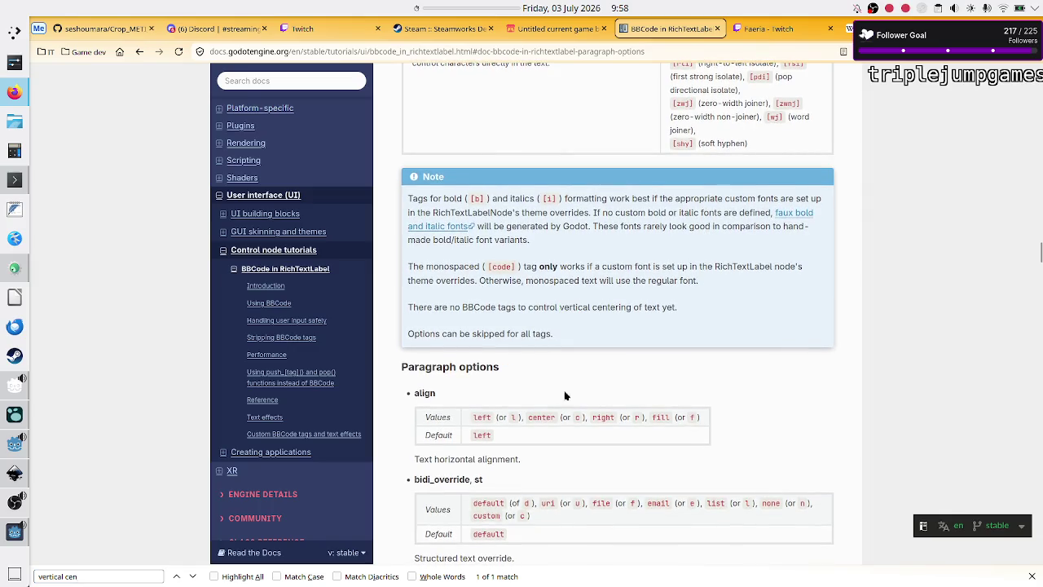
scroll(562, 411, down, 2)
scroll(560, 411, down, 15)
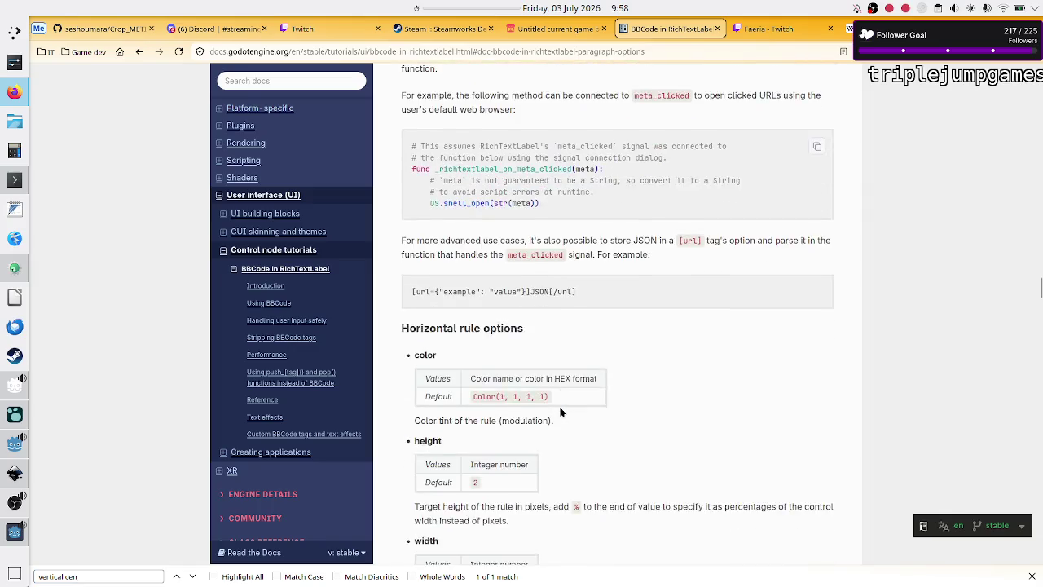
scroll(560, 411, down, 10)
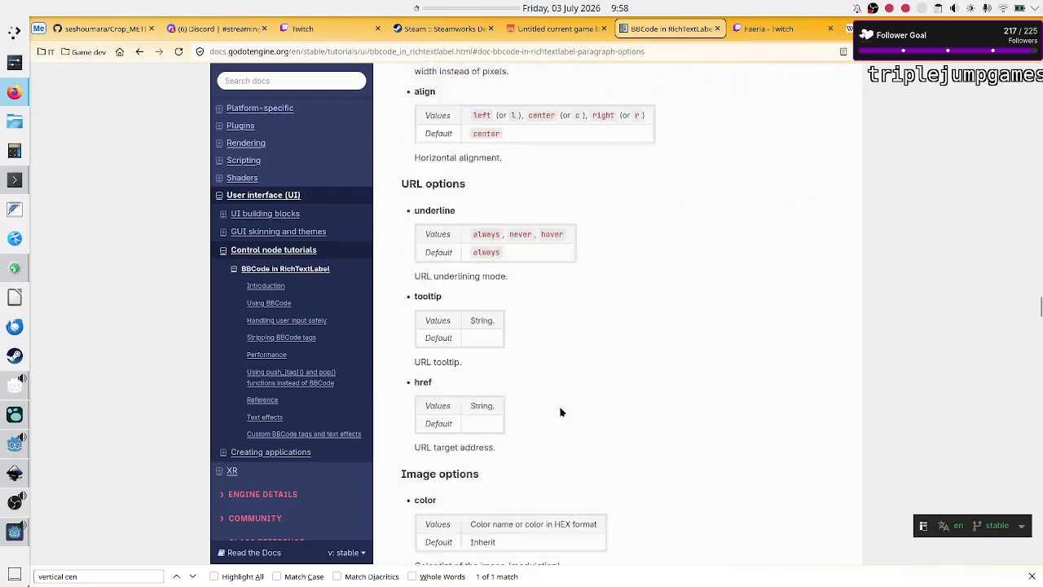
scroll(560, 411, down, 14)
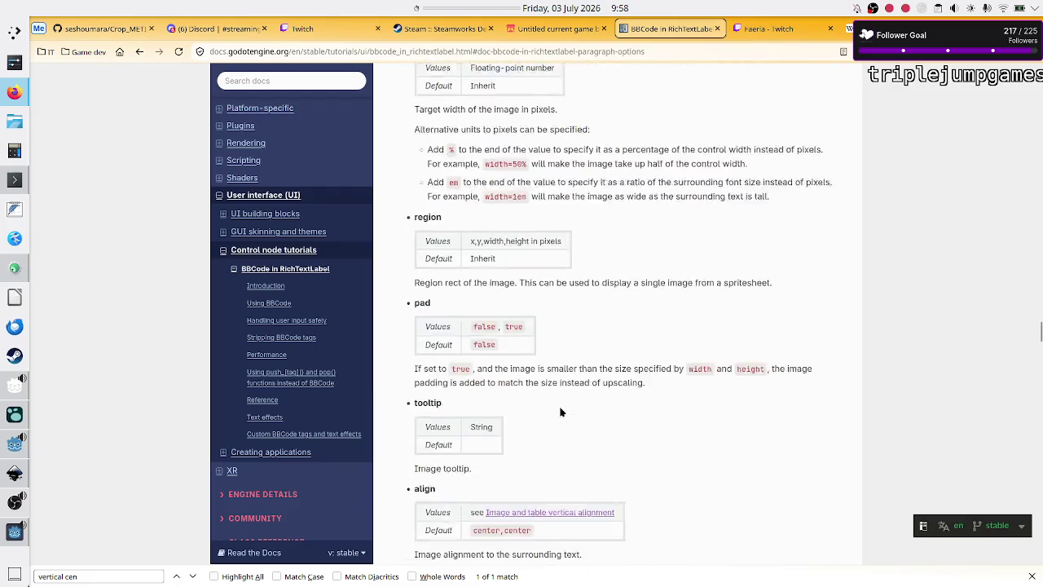
scroll(560, 411, down, 5)
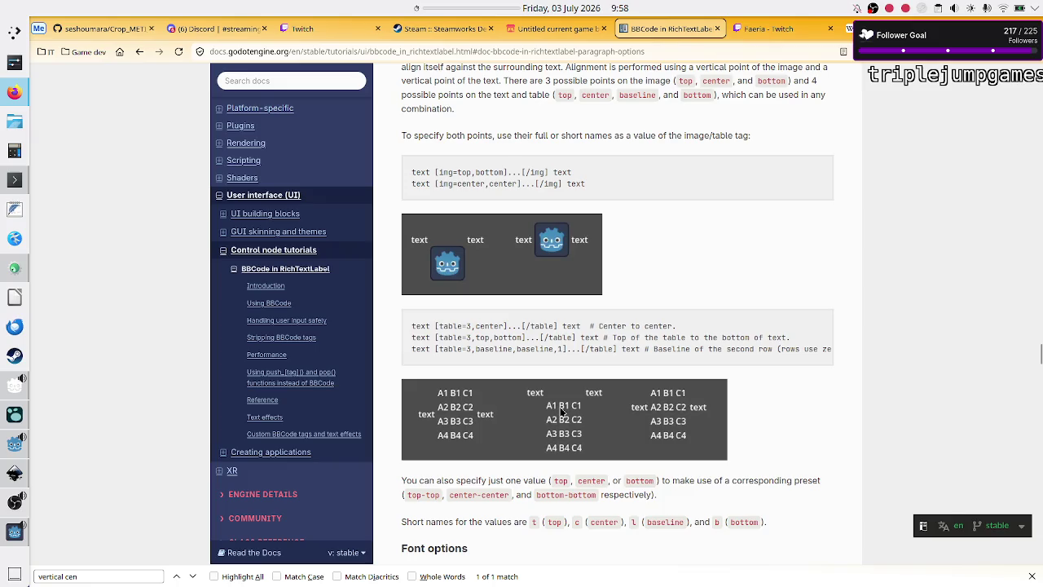
scroll(561, 411, down, 14)
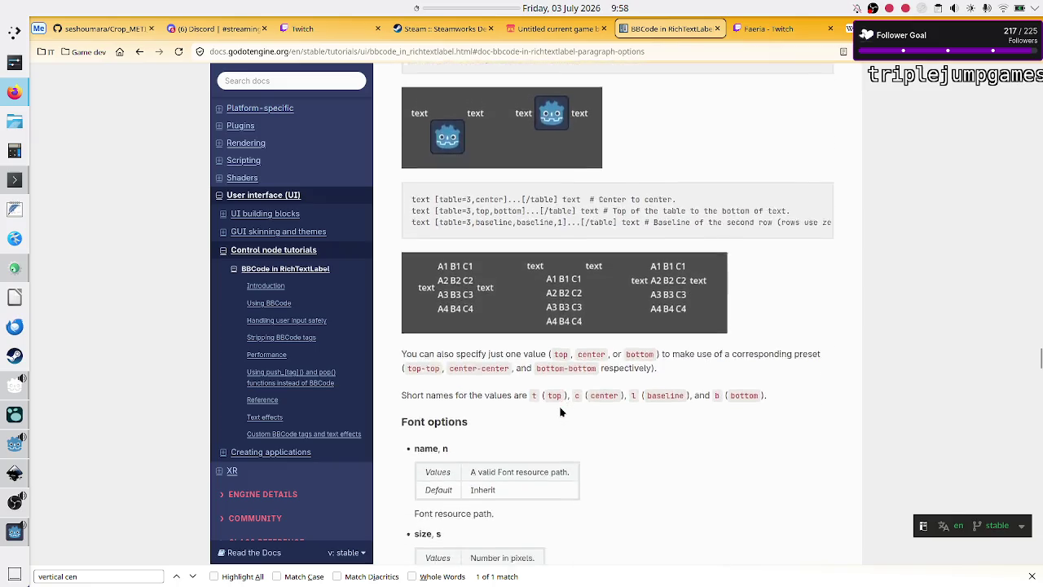
scroll(560, 411, down, 20)
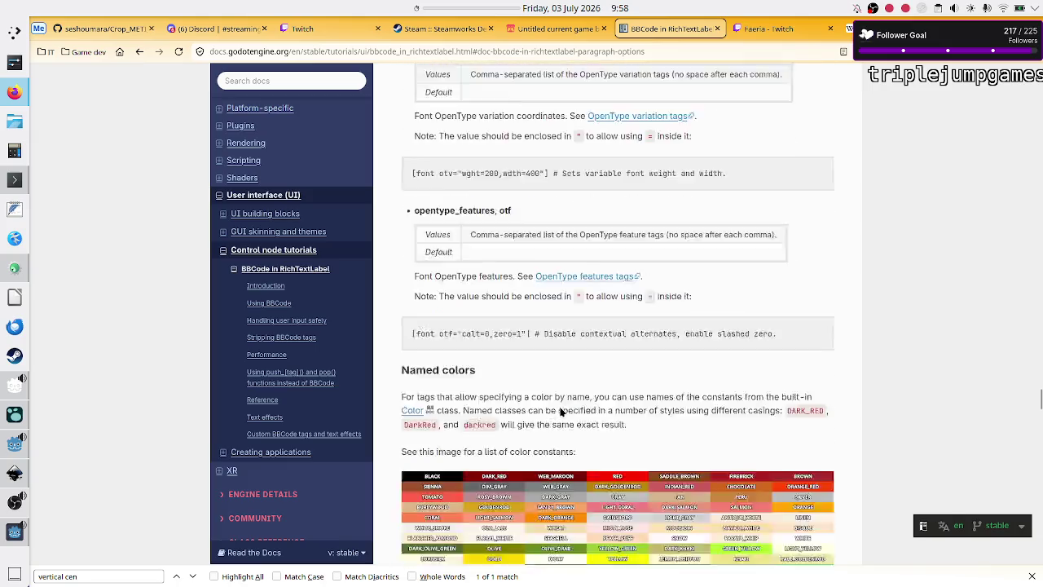
scroll(560, 412, down, 10)
scroll(561, 412, up, 4)
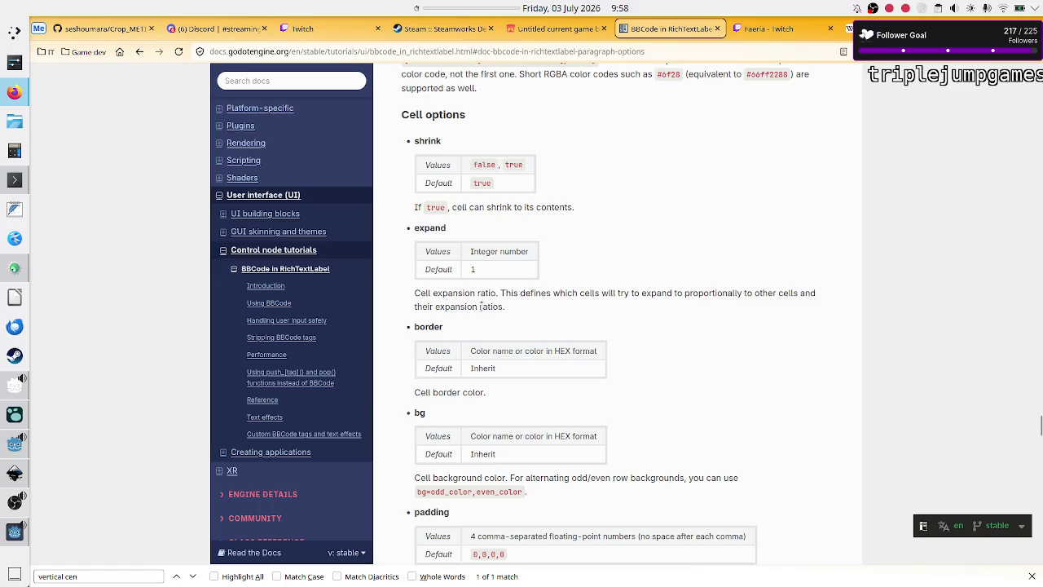
scroll(533, 330, down, 3)
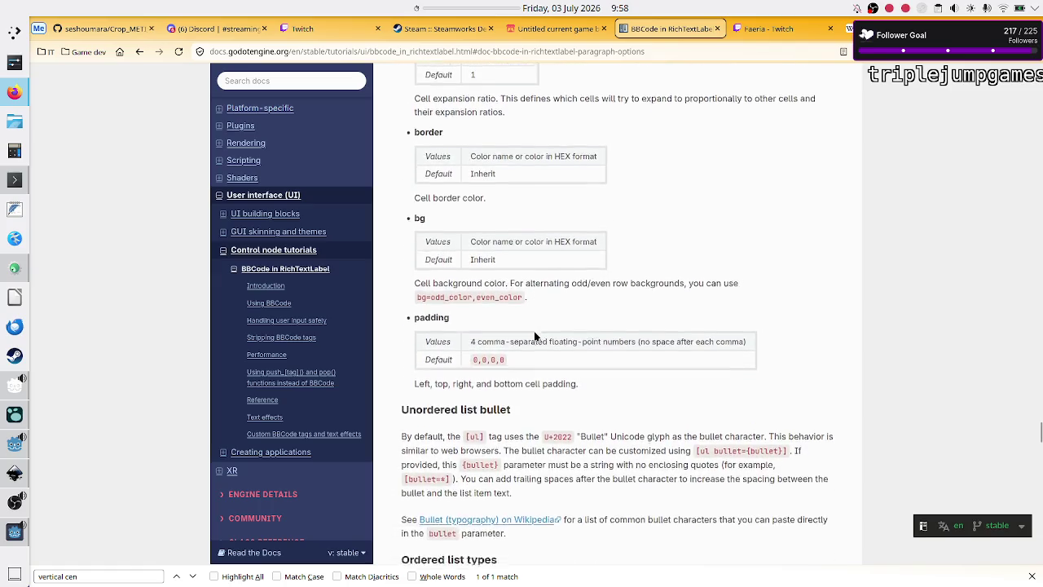
scroll(534, 330, down, 1)
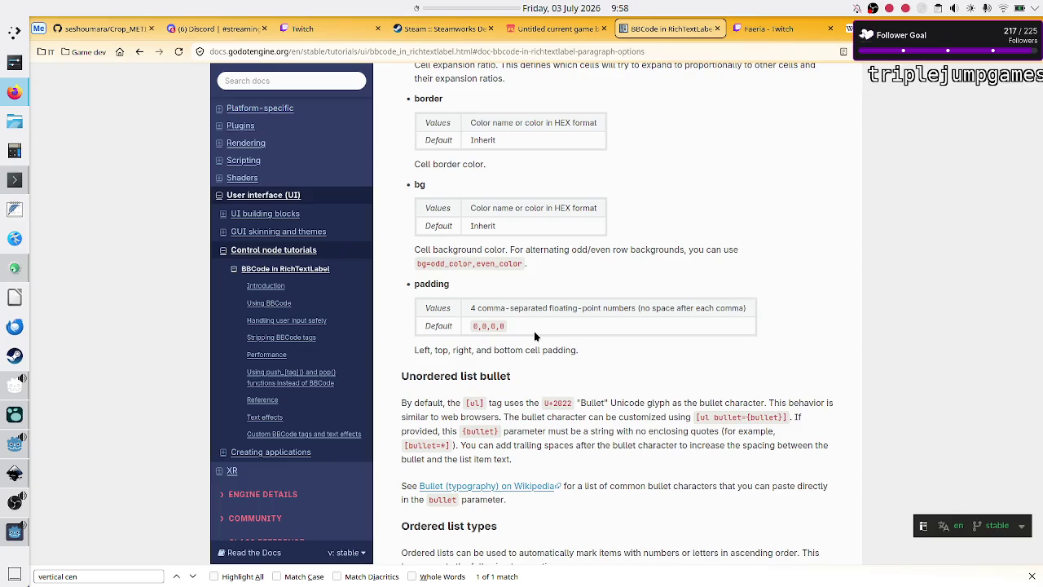
scroll(580, 313, down, 3)
scroll(580, 314, down, 5)
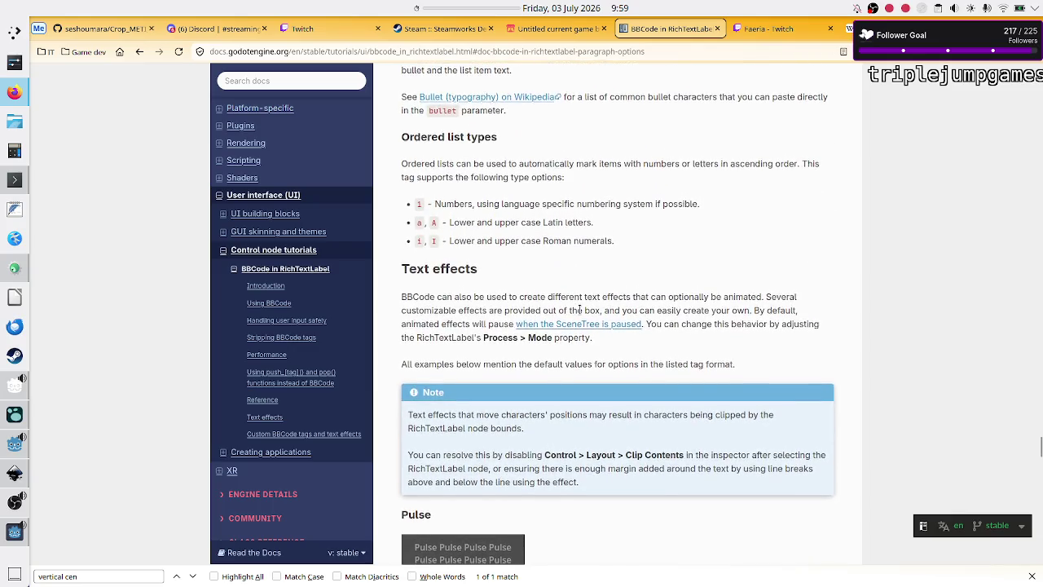
scroll(581, 310, down, 2)
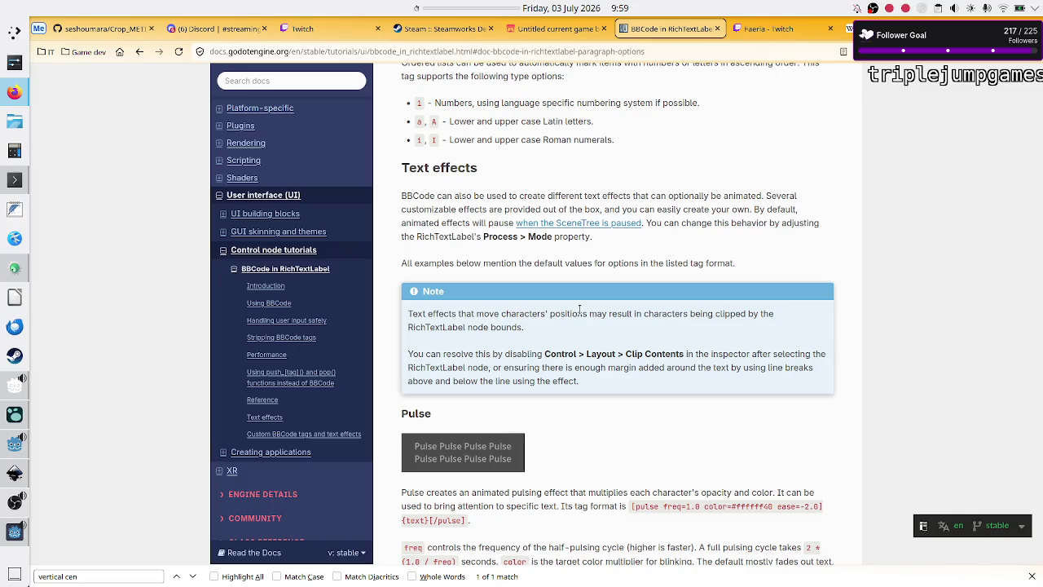
Step: Search for 'center' and read the center tag's entry, equivalent to [p align=center]
key(ctrl+f)
text(center)
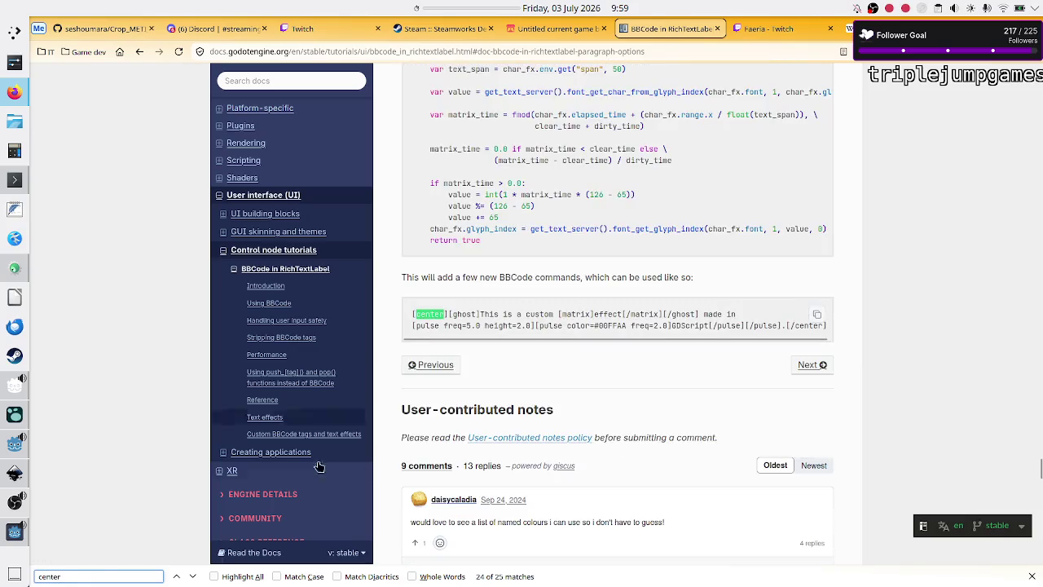
click(199, 576)
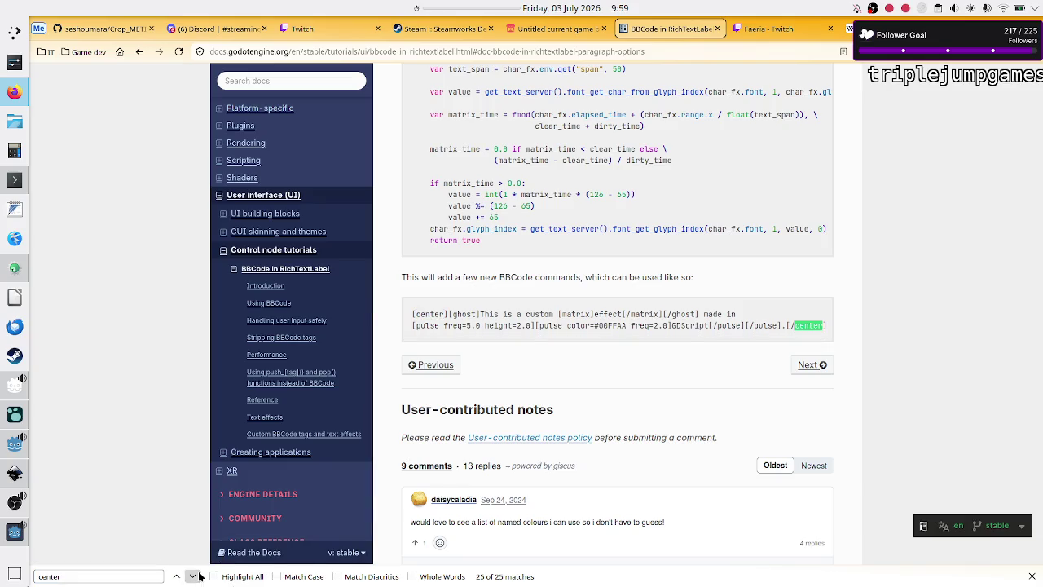
click(199, 576)
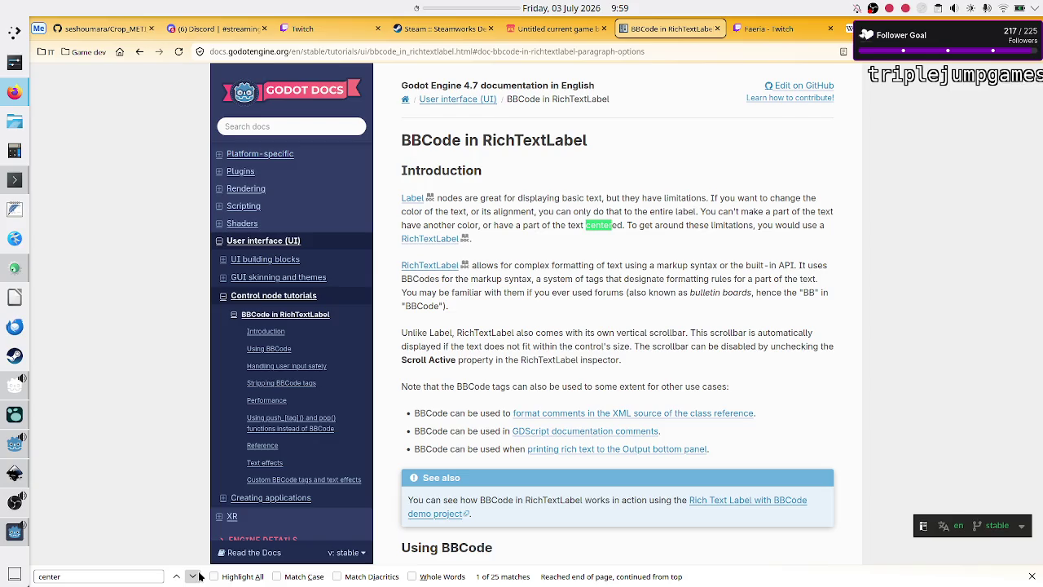
click(193, 576)
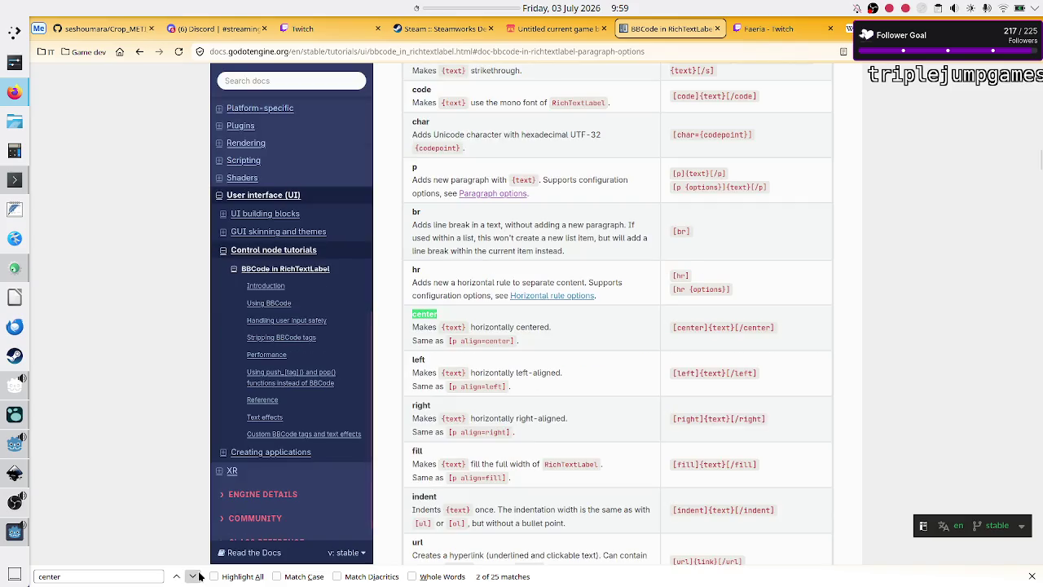
double_click(486, 326)
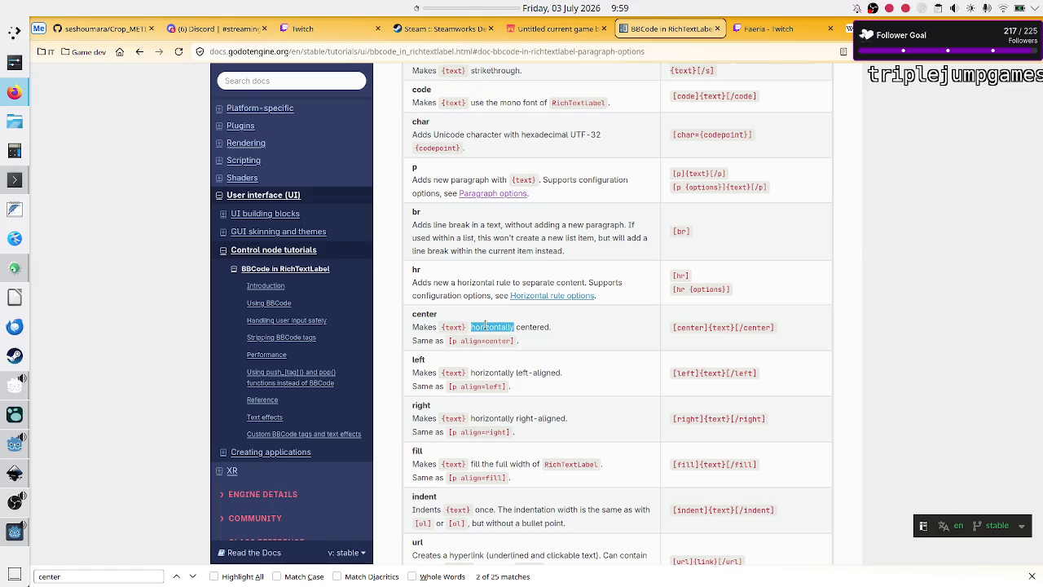
drag(483, 341, 461, 340)
click(499, 478)
Step: Search for 'align' and step to match 16 of 34, the table tag's baseline alignment
key(ctrl+f)
text(align)
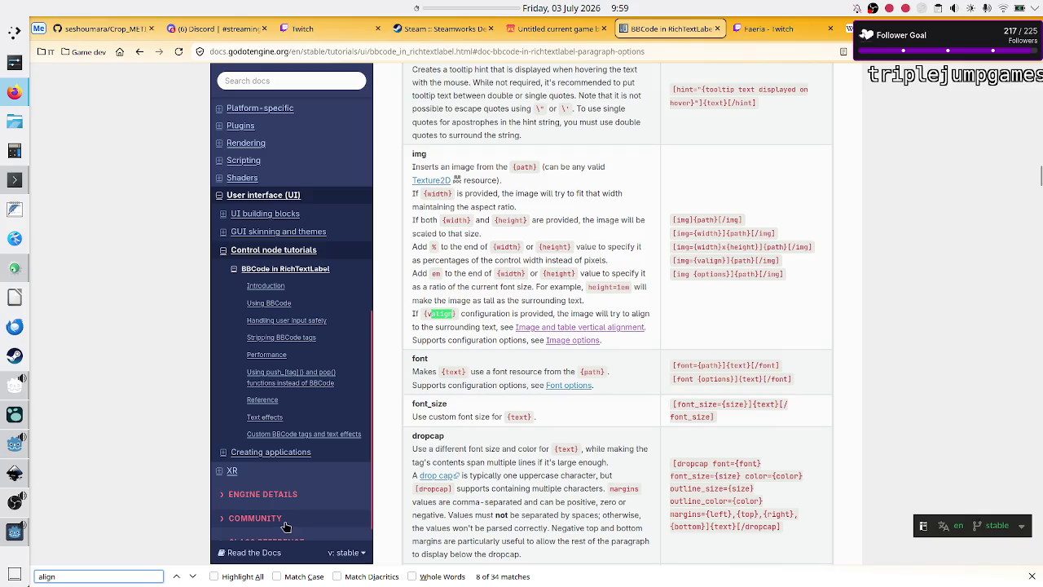
click(193, 576)
click(193, 576)
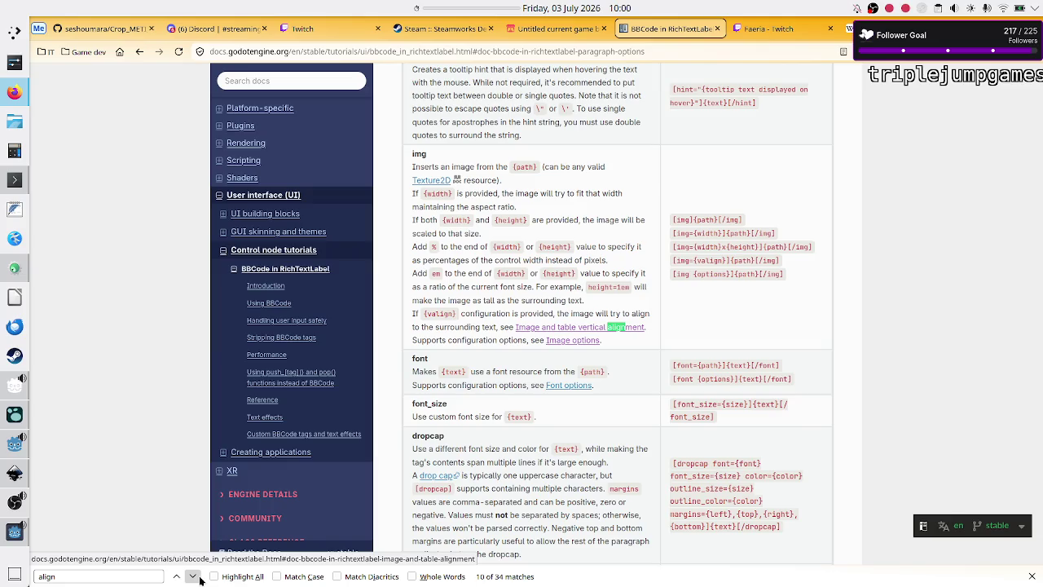
click(193, 576)
click(193, 576)
click(196, 576)
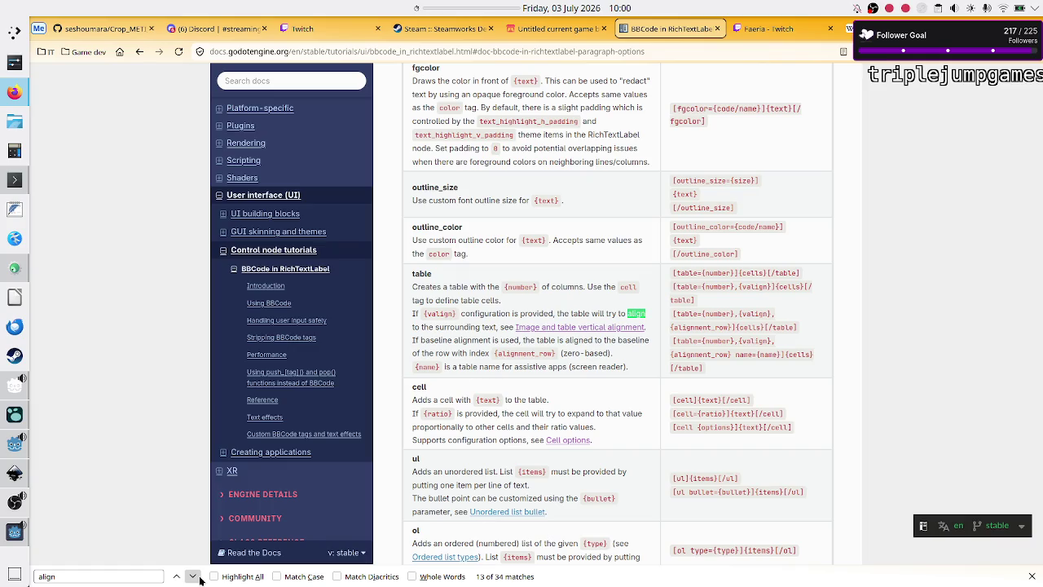
click(200, 579)
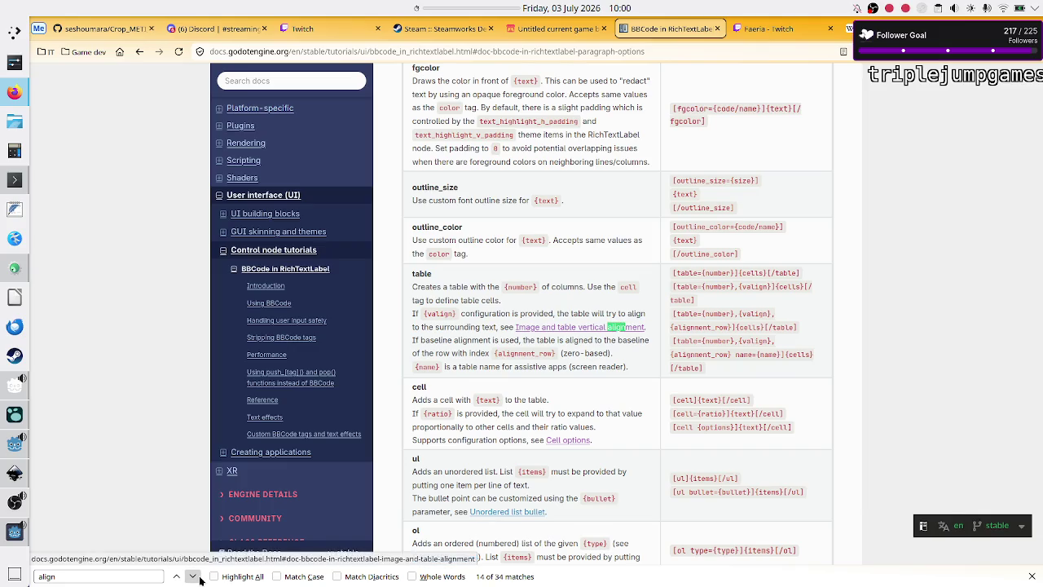
click(200, 578)
click(199, 579)
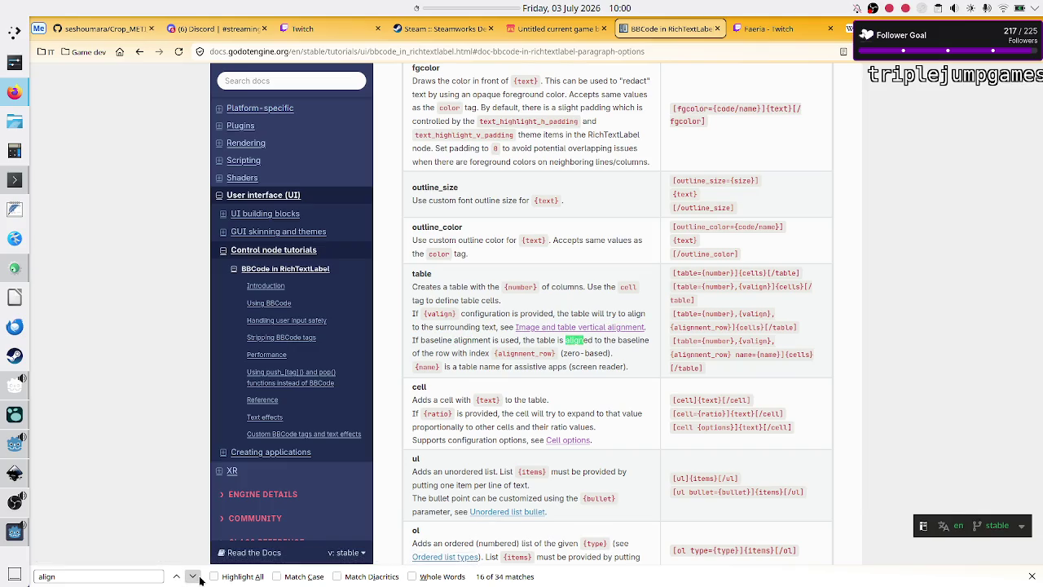
Step: Locate Paragraph options and inspect the align values left, center and right
scroll(649, 321, up, 20)
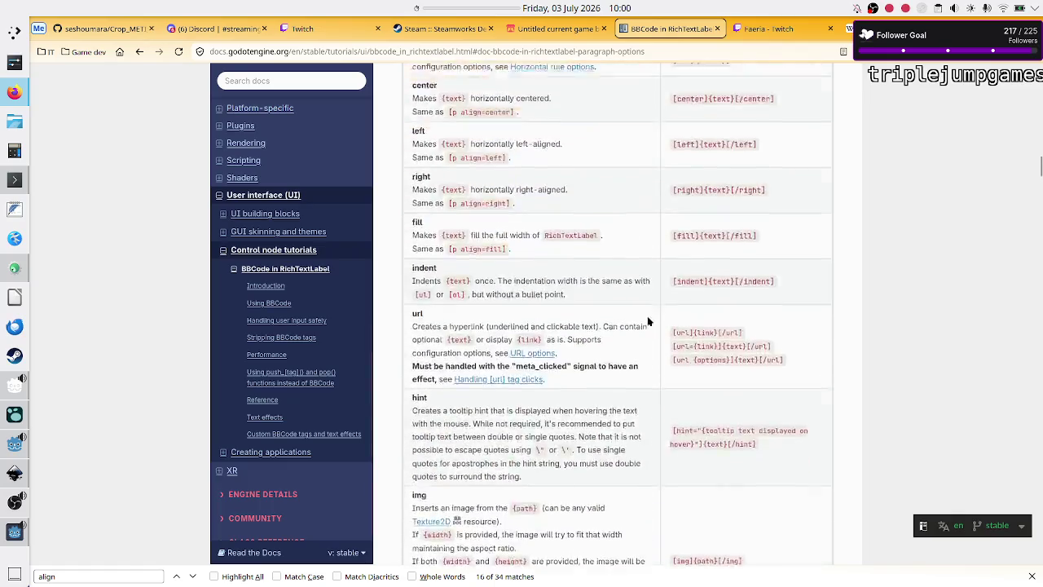
scroll(648, 321, up, 10)
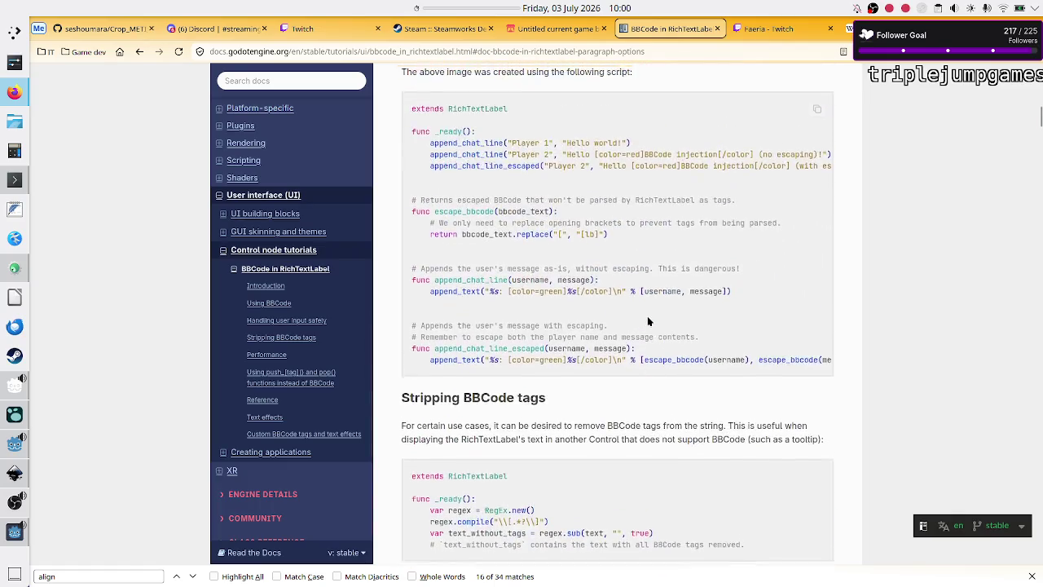
scroll(649, 321, up, 10)
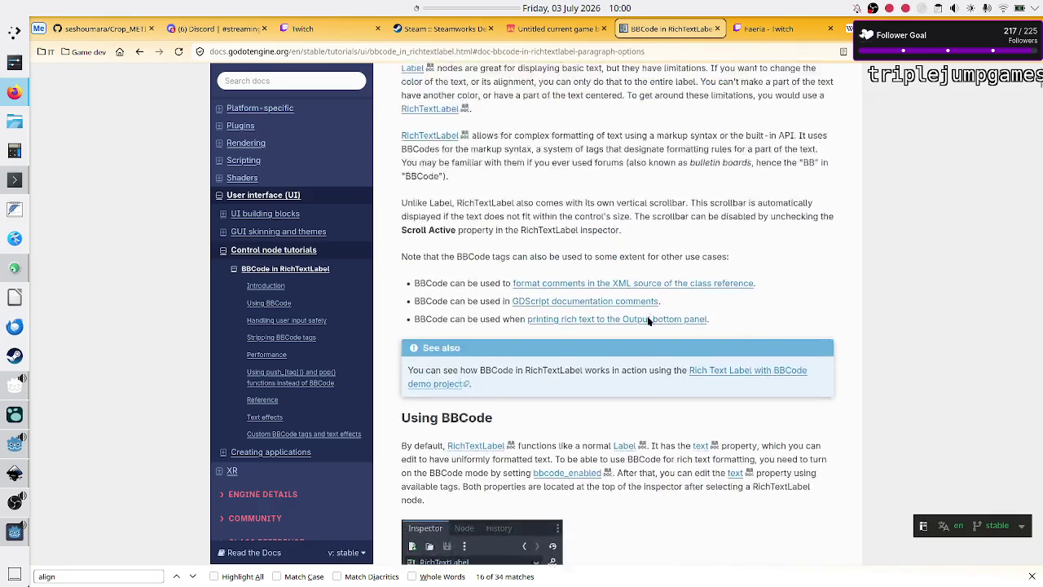
scroll(649, 322, down, 10)
scroll(649, 321, down, 20)
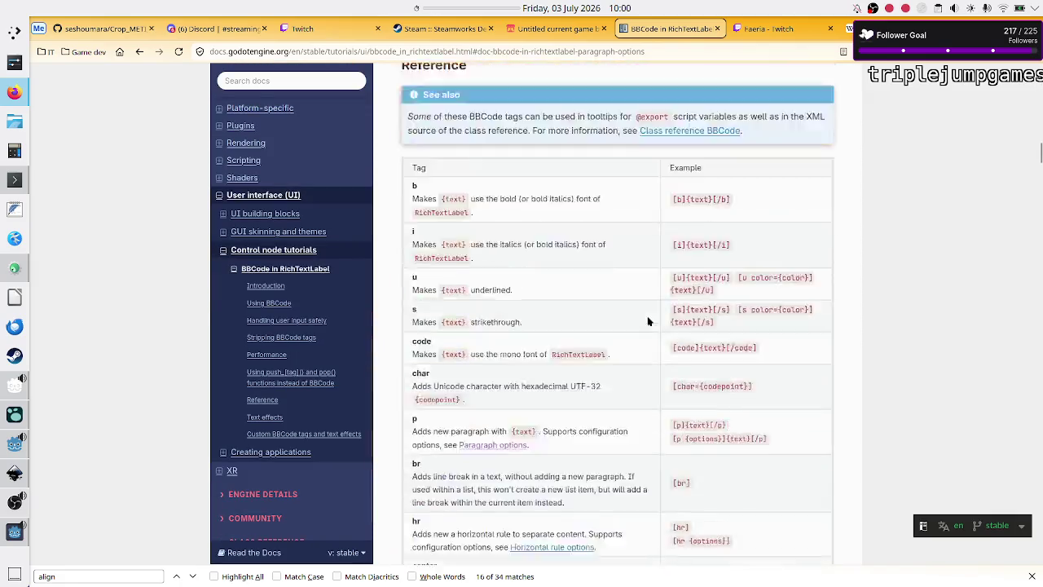
scroll(649, 321, down, 20)
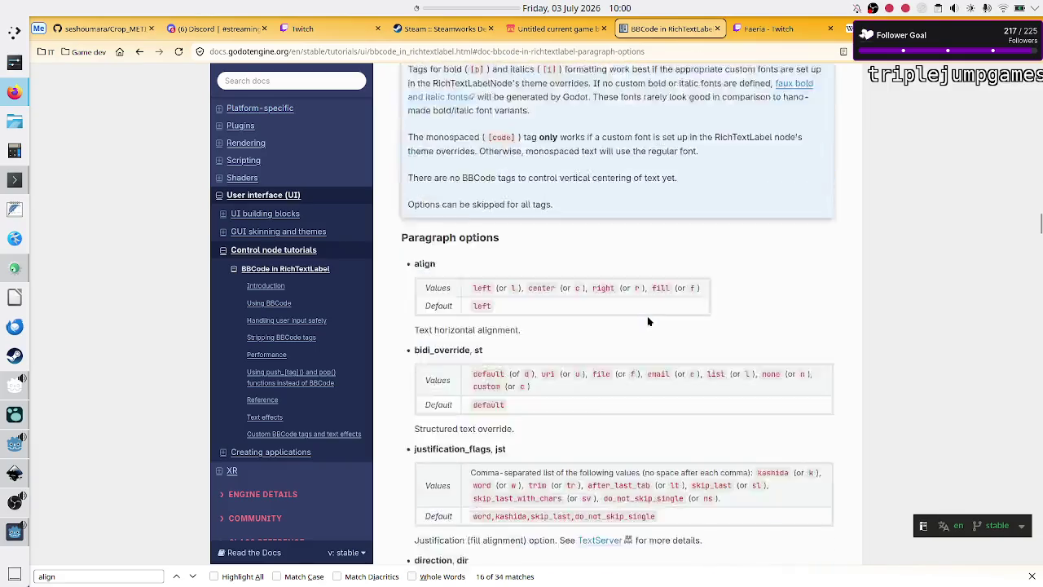
scroll(648, 321, up, 10)
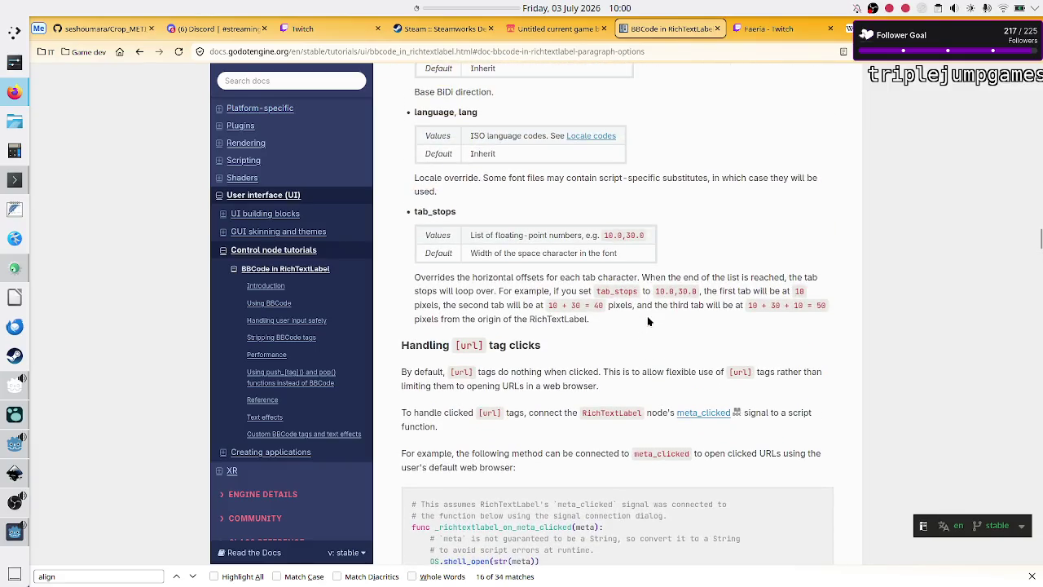
scroll(649, 321, up, 5)
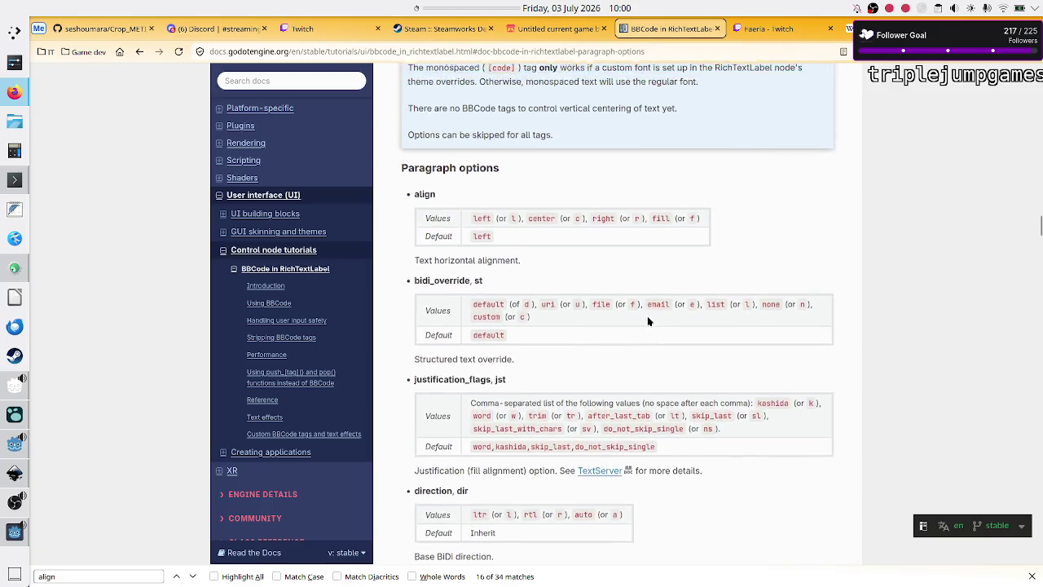
double_click(477, 231)
double_click(606, 230)
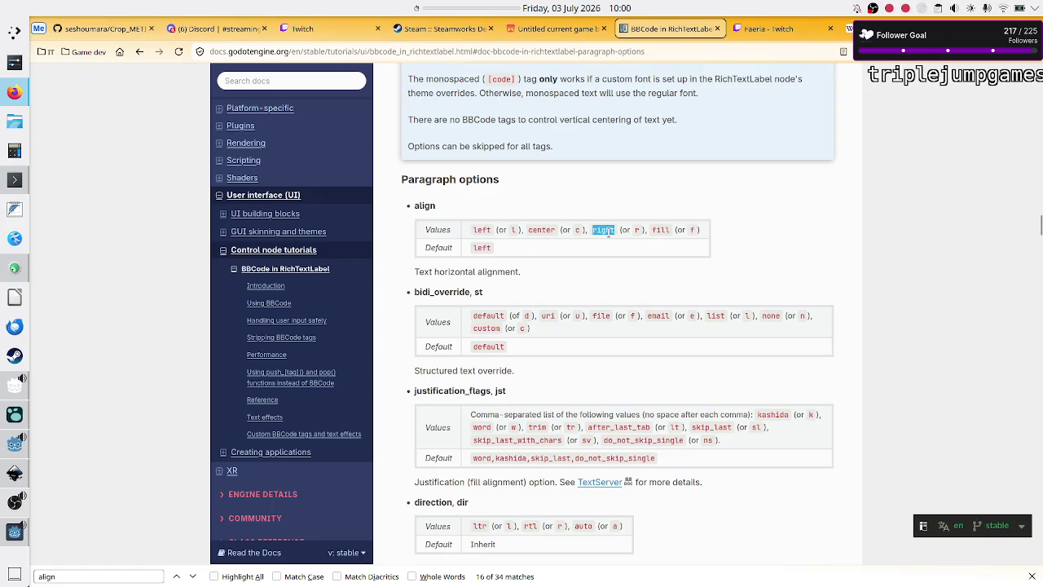
click(665, 230)
double_click(543, 230)
Step: Read the text horizontal alignment description and bring the Game 1 debug window forward
mouse_move(521, 279)
mouse_down()
mouse_move(517, 271)
mouse_move(425, 284)
mouse_up()
click(425, 284)
scroll(477, 328, down, 1)
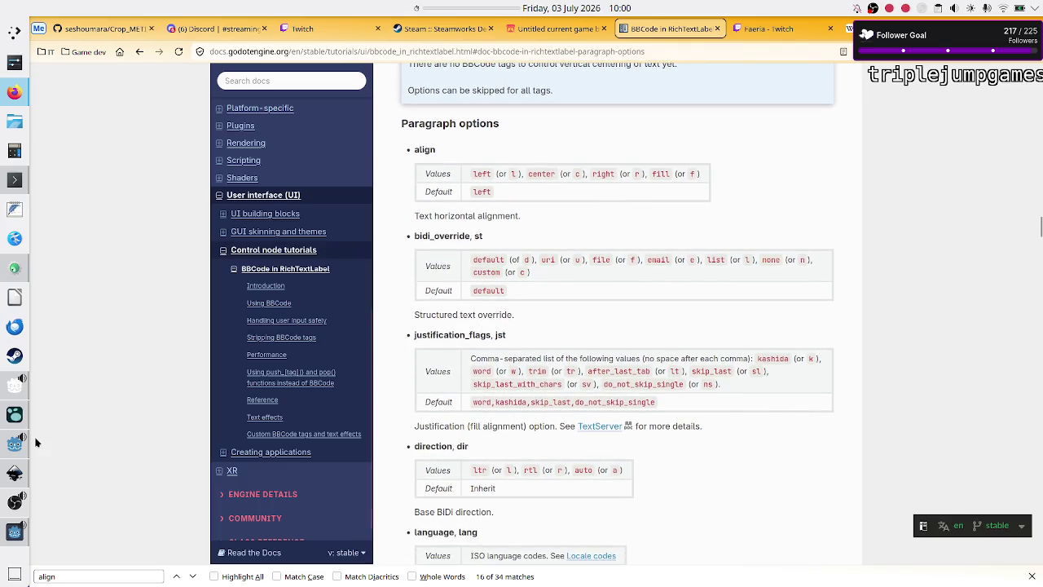
click(6, 534)
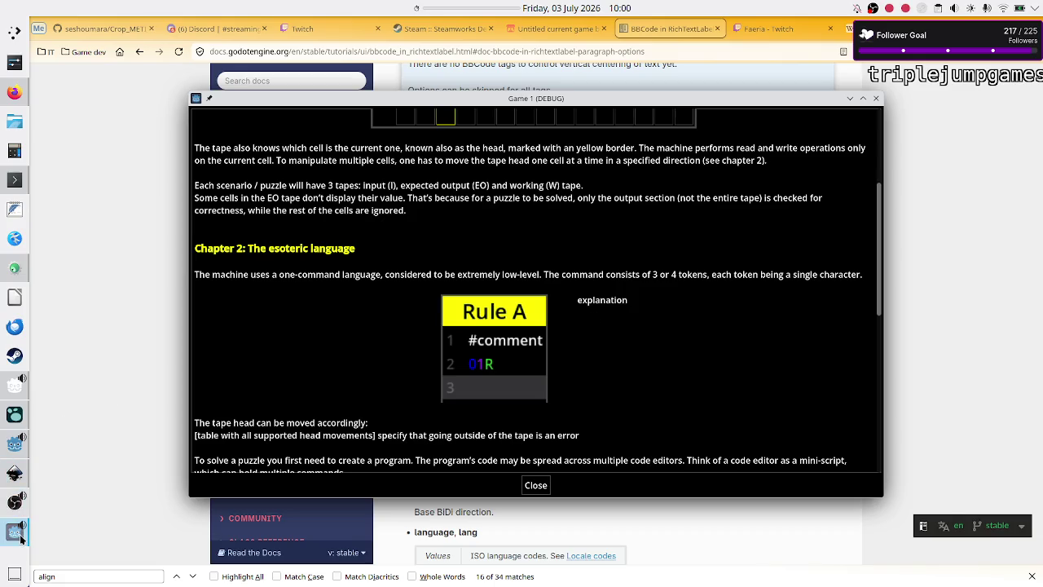
Step: Focus the Game 1 (DEBUG) window and minimize it so the docs page shows
mouse_move(20, 539)
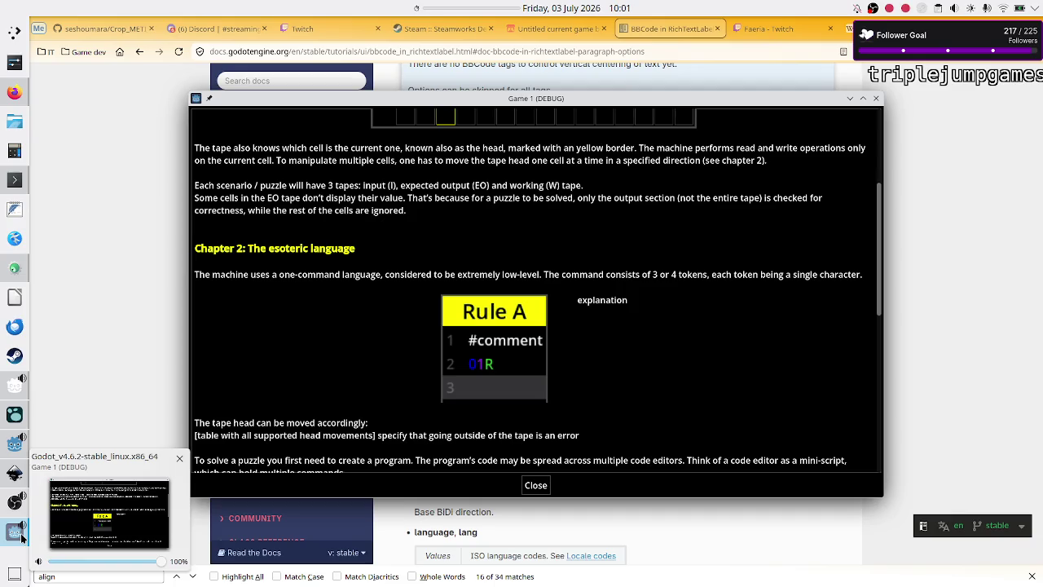
click(22, 537)
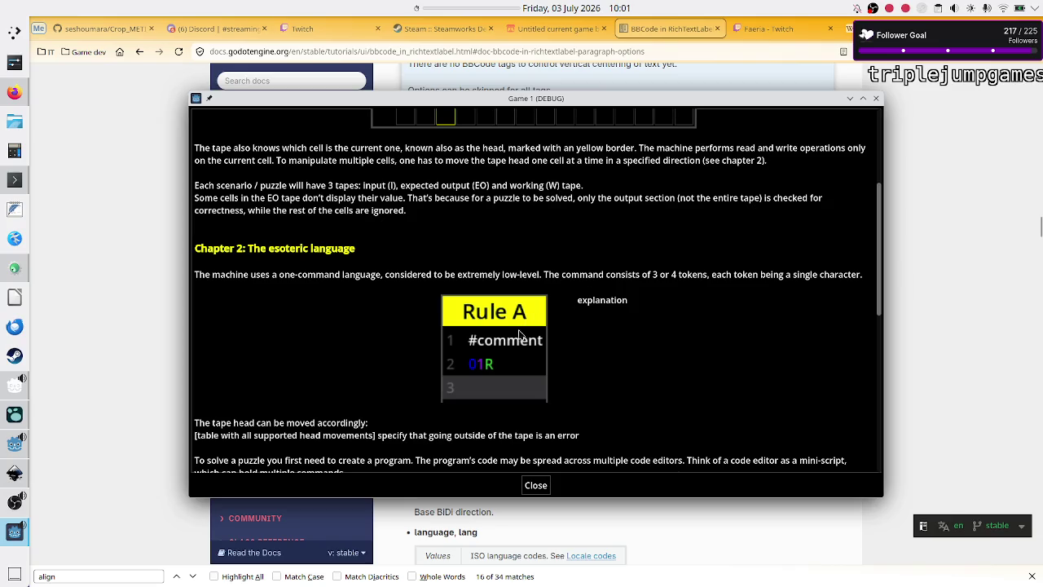
click(932, 226)
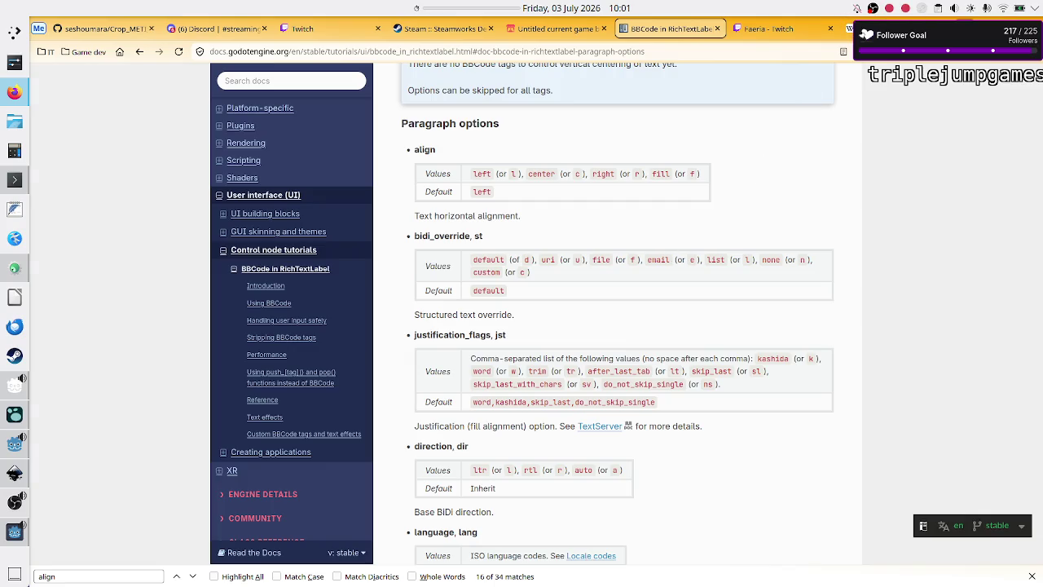
Step: In a new tab, search 'godot bbcode table with 3 rows but first column occupies all rows'
key(ctrl+t)
text(godot)
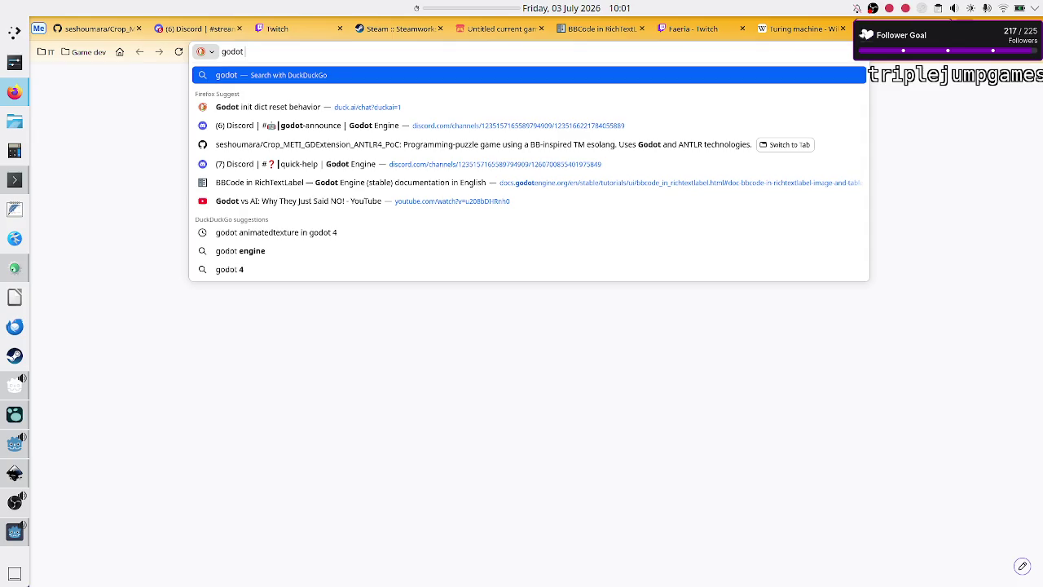
text(bbcode table )
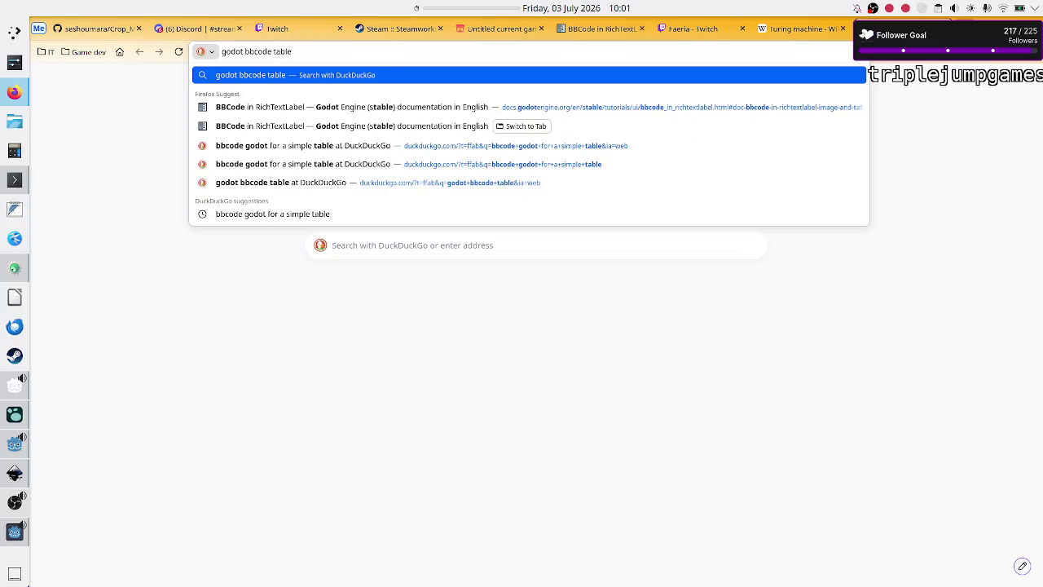
text(with 3)
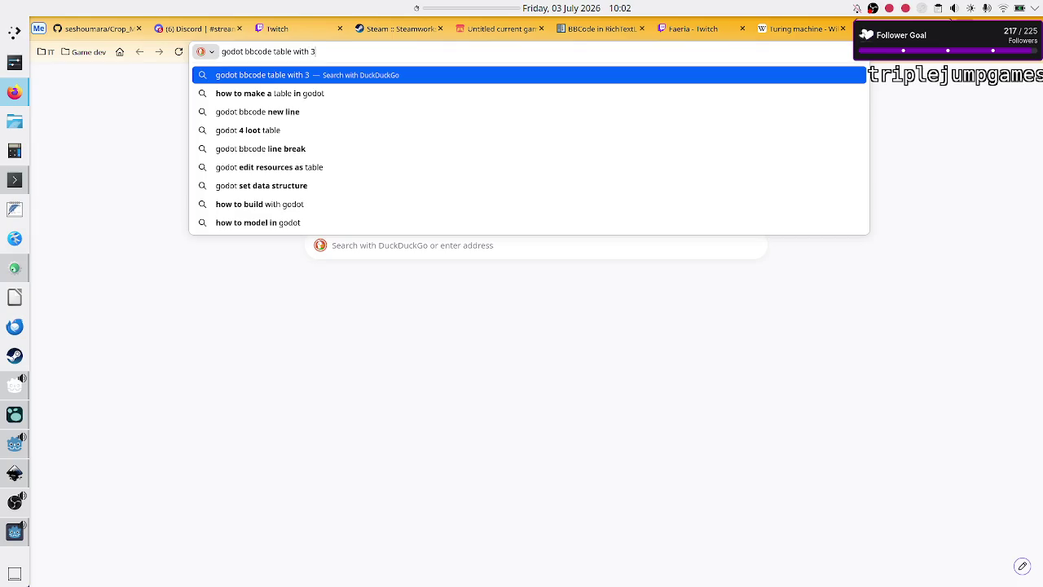
text( rows )
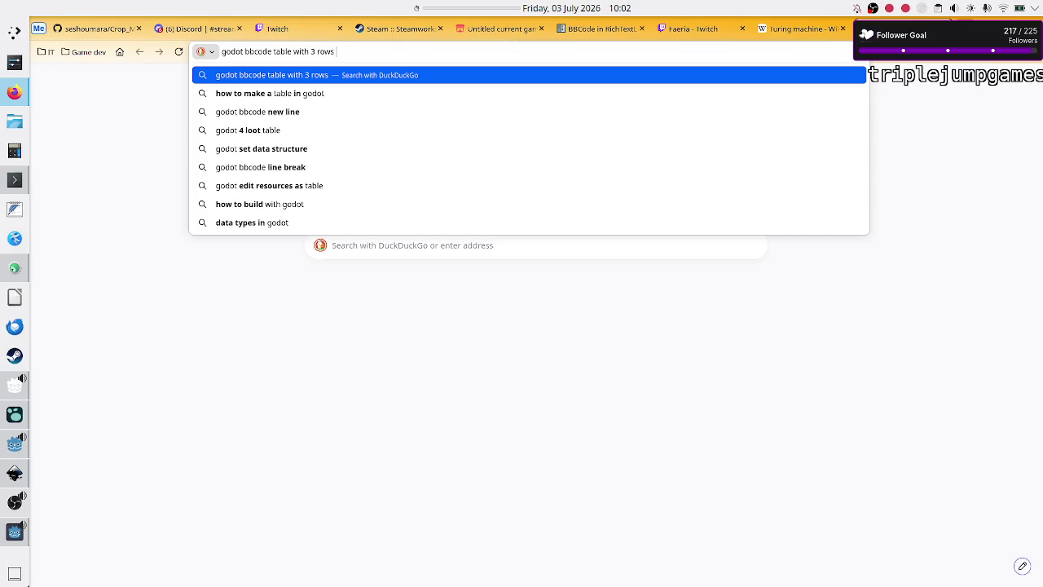
text(but )
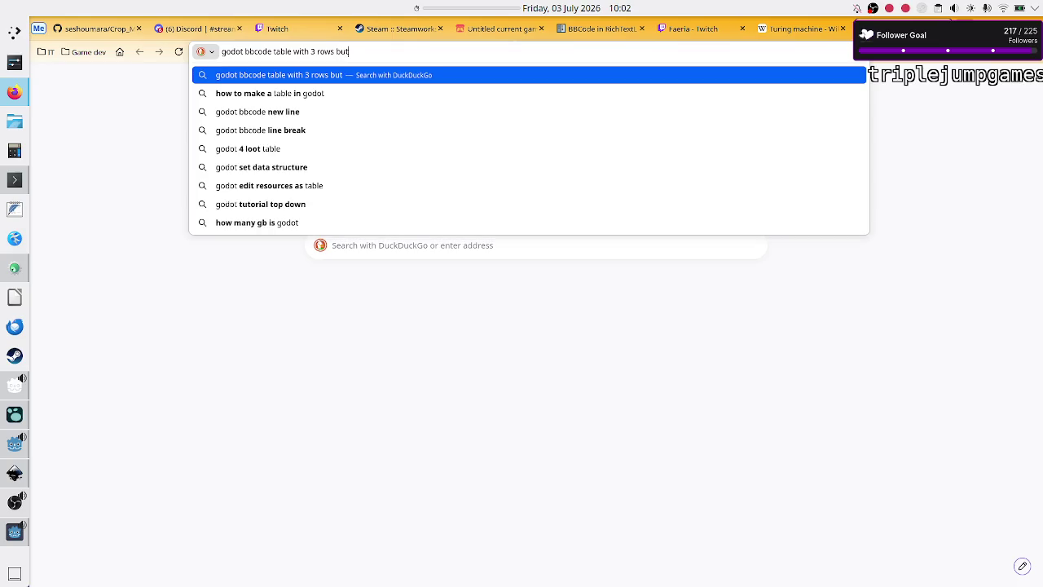
text(first cell)
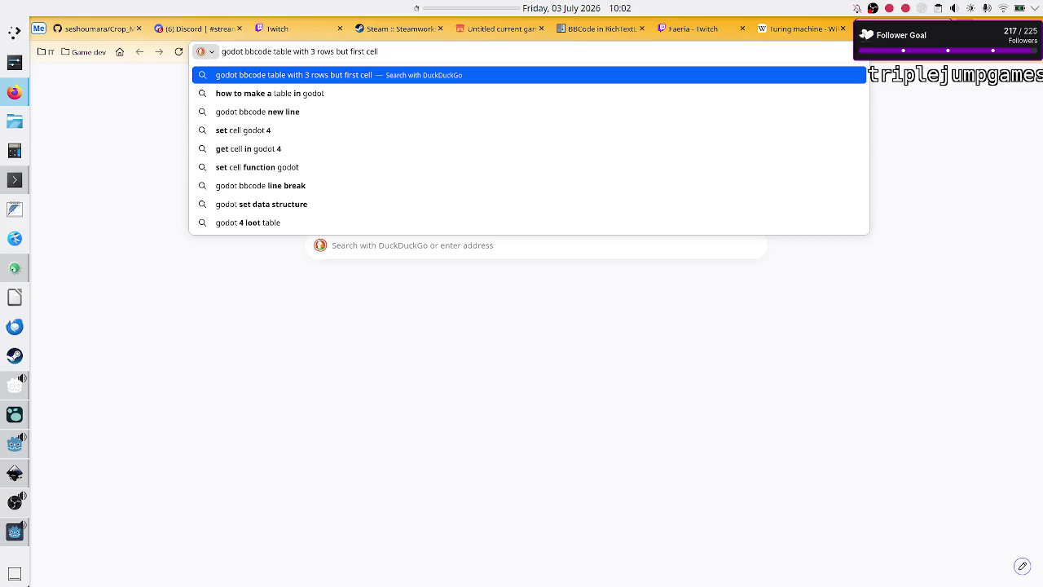
key(BackSpace)
key(BackSpace)
key(BackSpace)
text(olumn occupies all rows)
key(Return)
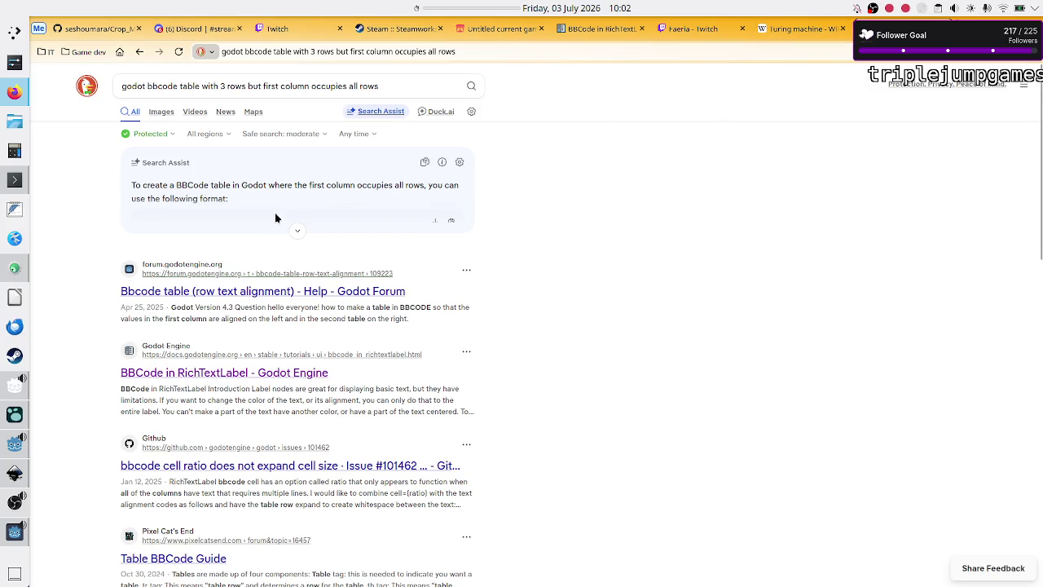
Step: Expand Search Assist and study its [table=3] example where the [cell=3] first cell spans all rows
click(297, 234)
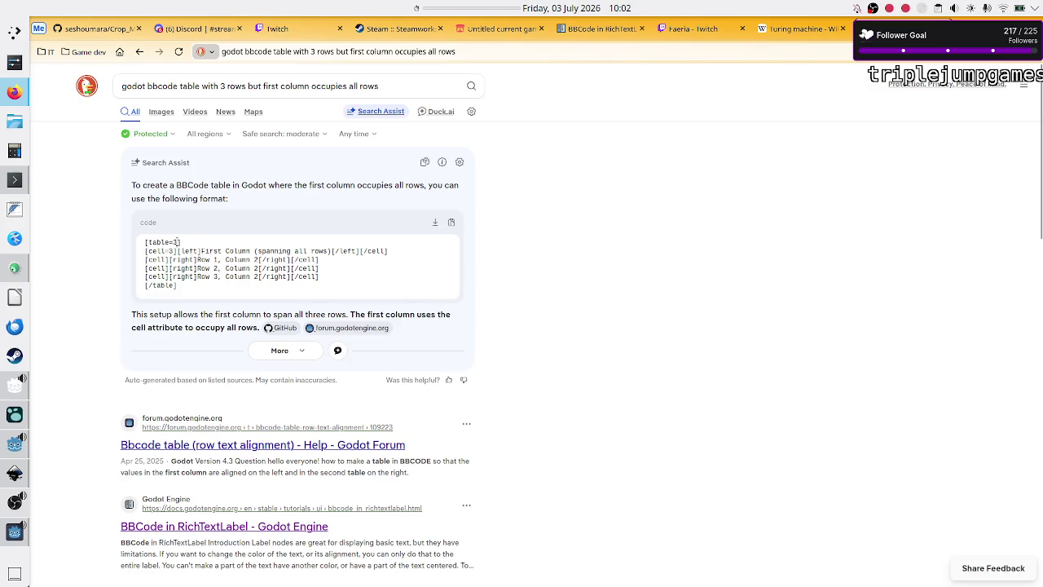
drag(171, 242, 181, 242)
click(180, 244)
drag(147, 251, 174, 251)
drag(283, 251, 204, 251)
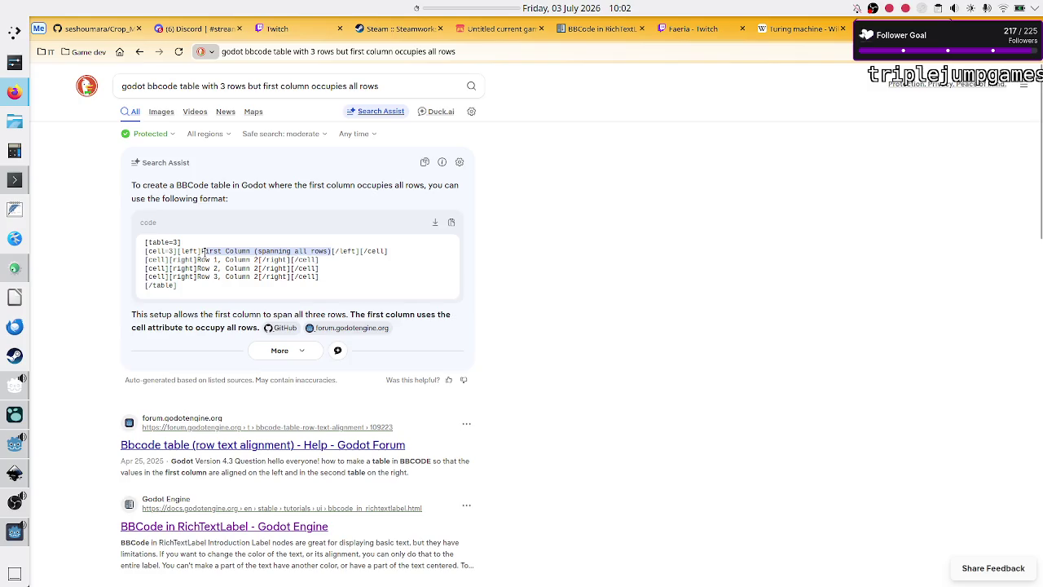
click(153, 267)
drag(154, 262, 166, 263)
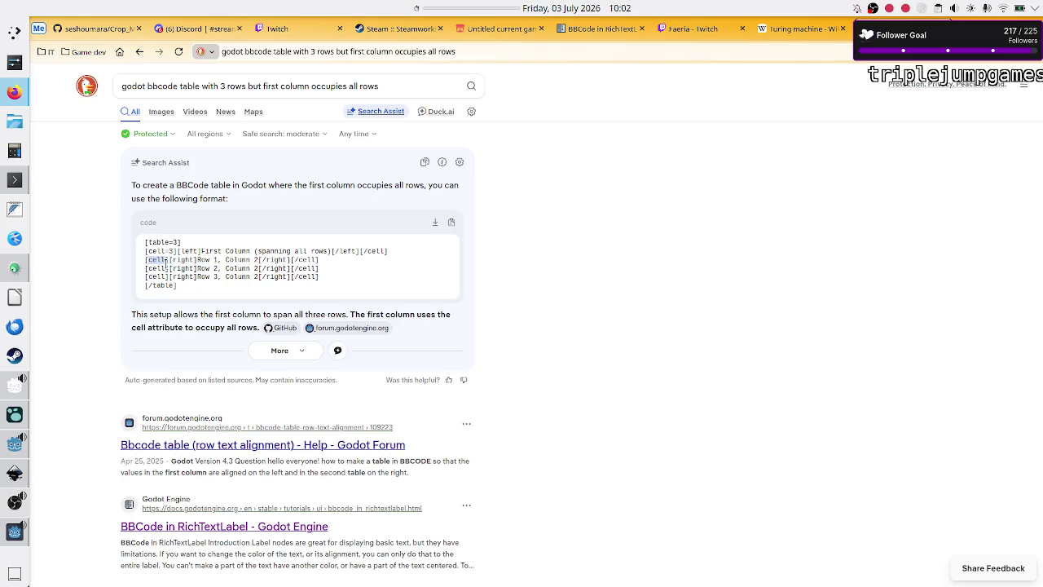
mouse_move(166, 262)
mouse_down()
mouse_move(221, 267)
mouse_move(215, 260)
mouse_move(236, 277)
mouse_move(220, 278)
mouse_move(257, 278)
mouse_up()
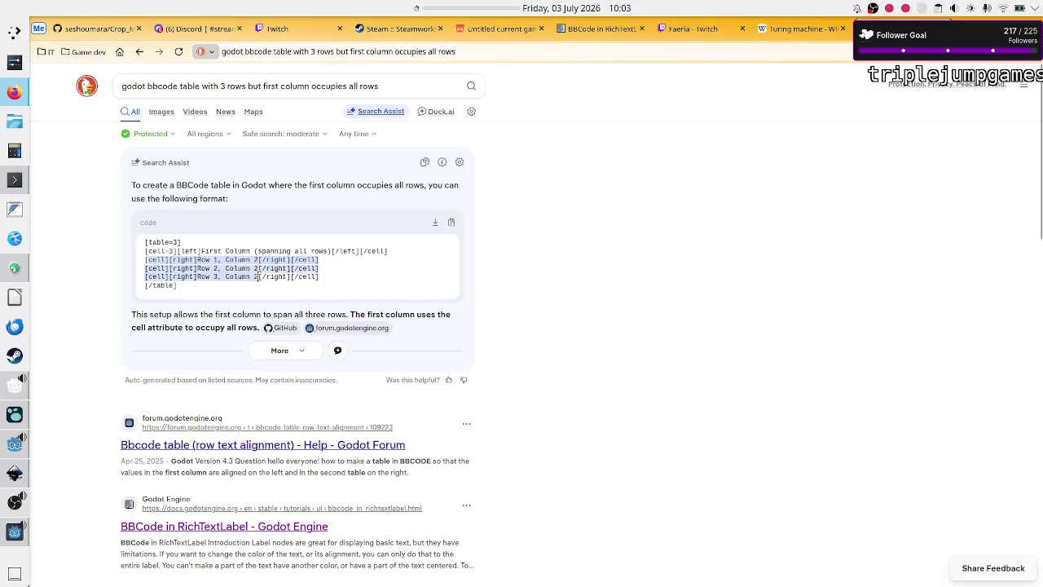
drag(180, 242, 169, 242)
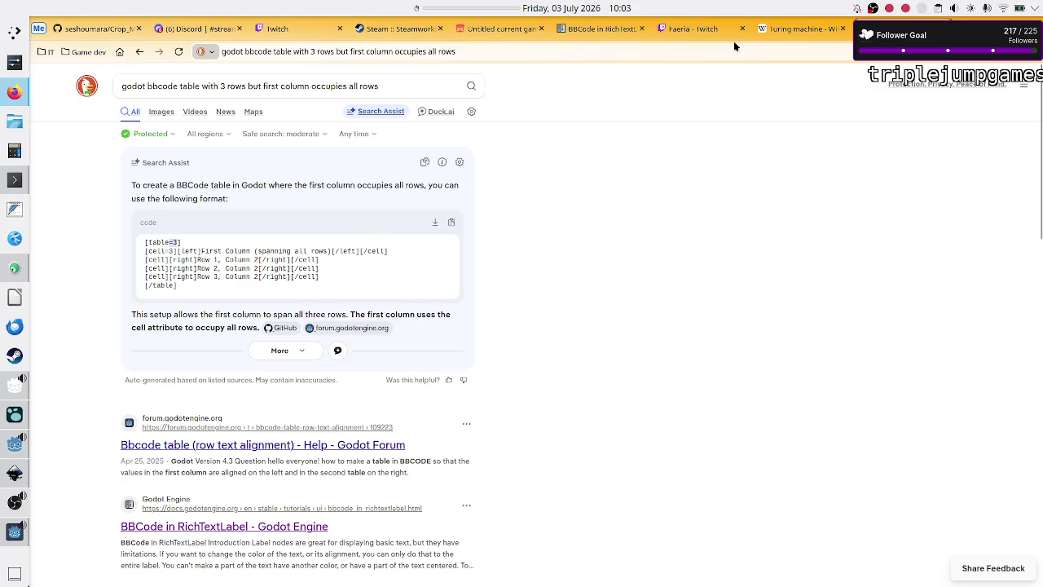
click(599, 29)
Step: Find 'table' on the BBCode docs page and read the table tag's columns description
key(ctrl+f)
text(ta)
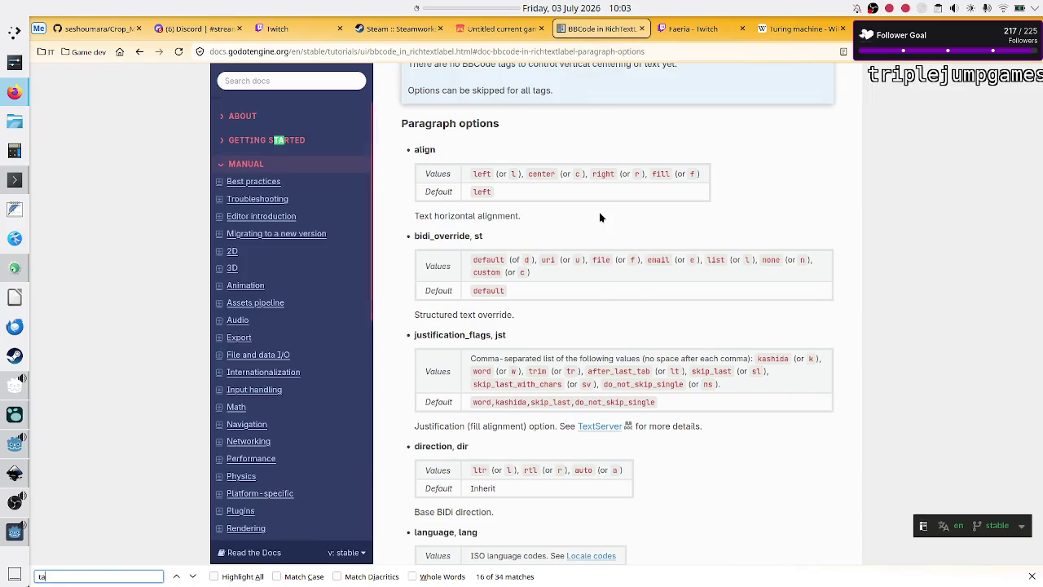
text(ble)
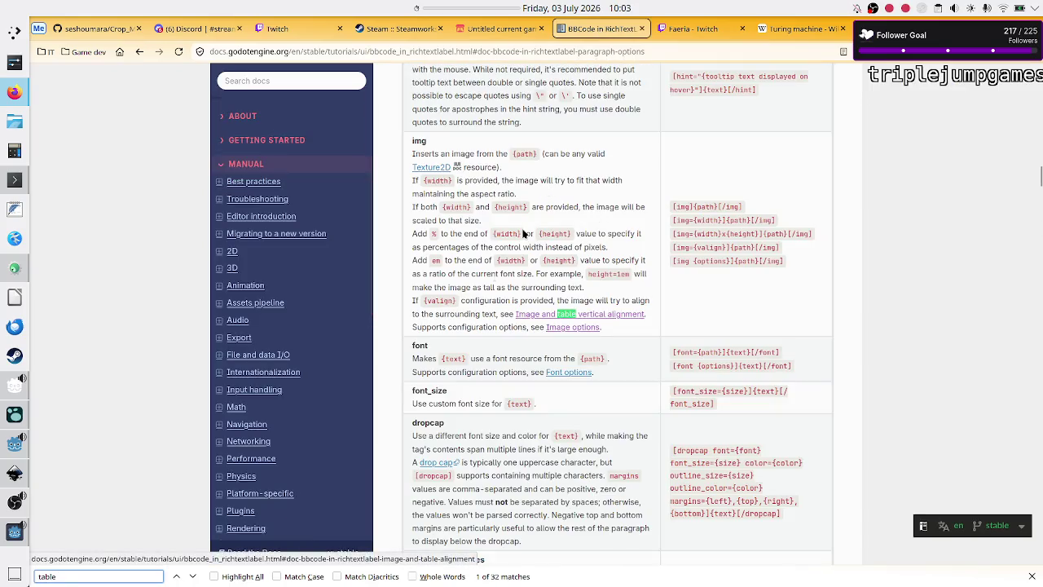
click(200, 577)
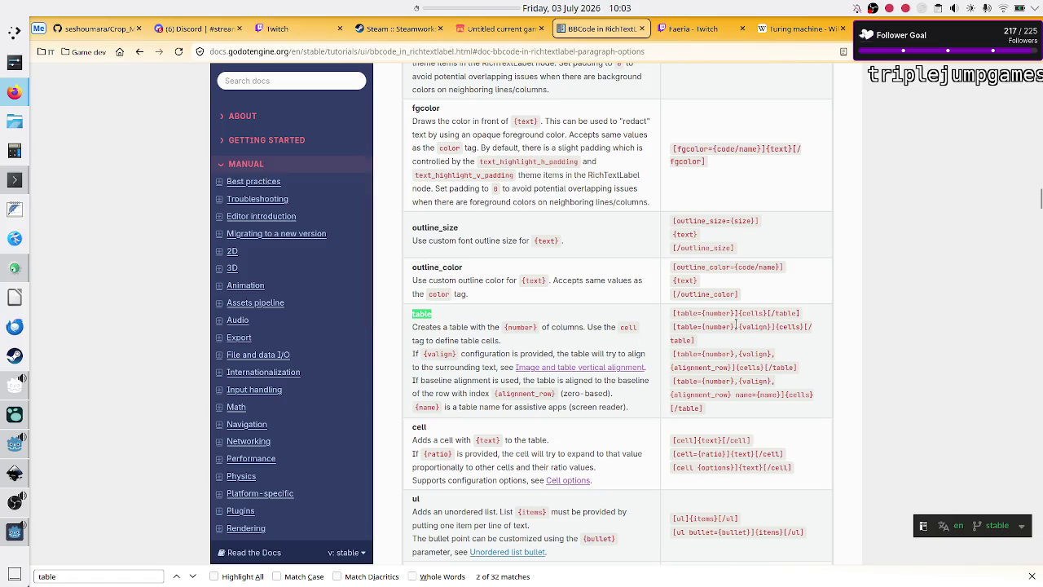
click(565, 327)
double_click(565, 327)
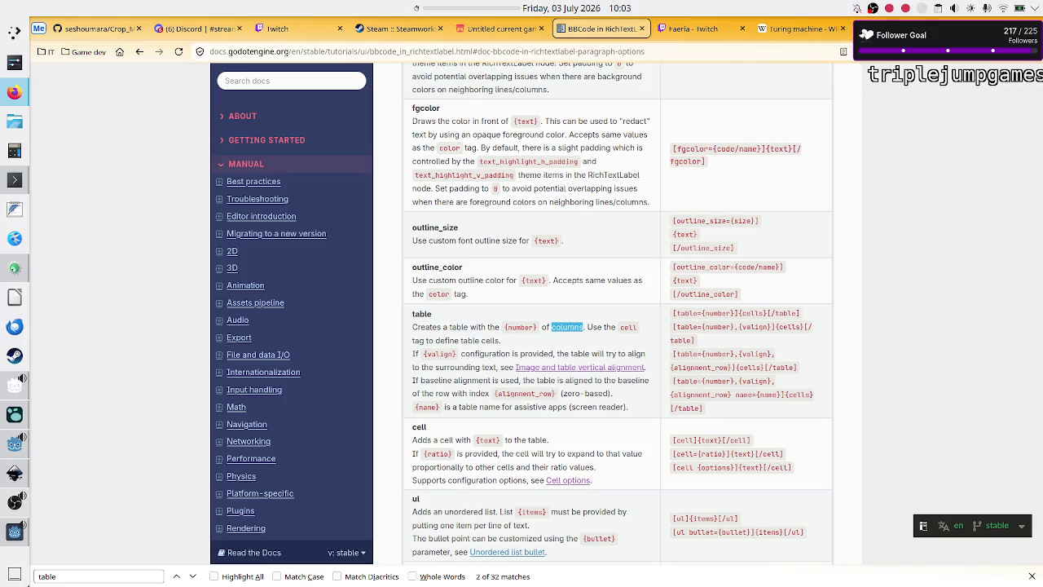
Step: Compare against the spanning-cell code in the DuckDuckGo results, then return to the docs
click(896, 28)
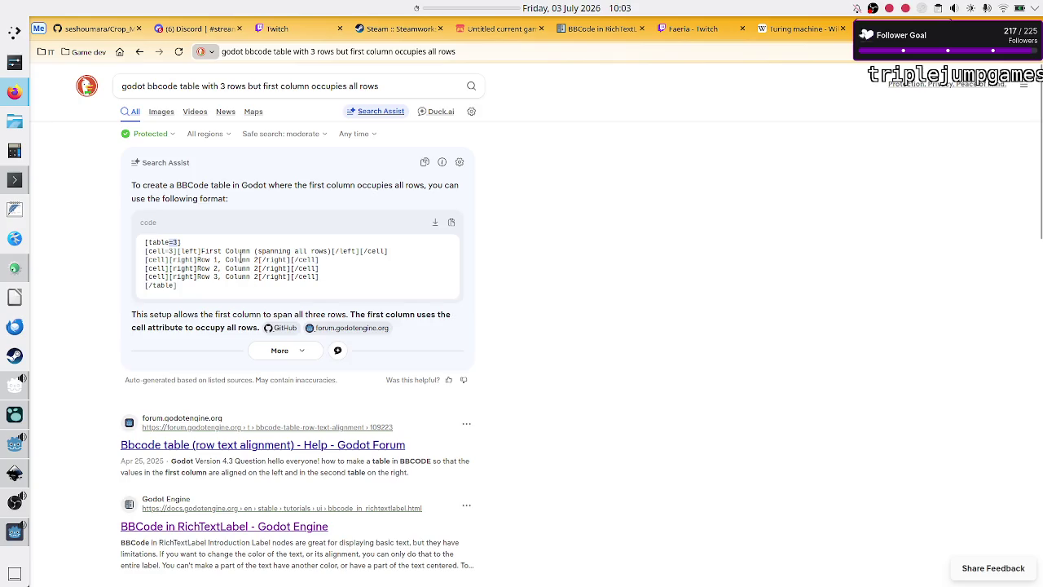
mouse_move(171, 259)
mouse_down()
mouse_move(168, 245)
mouse_move(164, 254)
mouse_up()
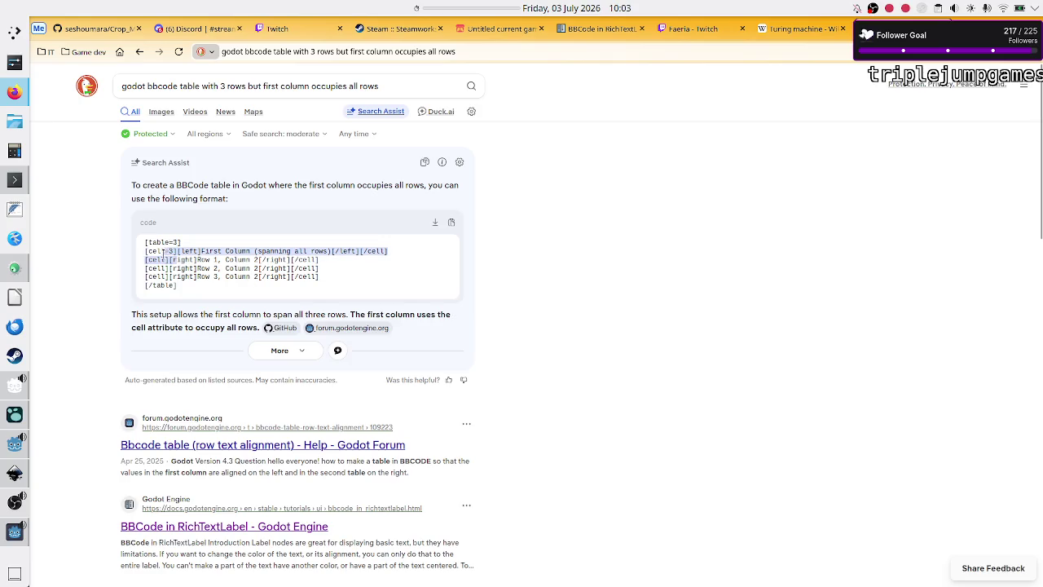
click(715, 31)
click(790, 31)
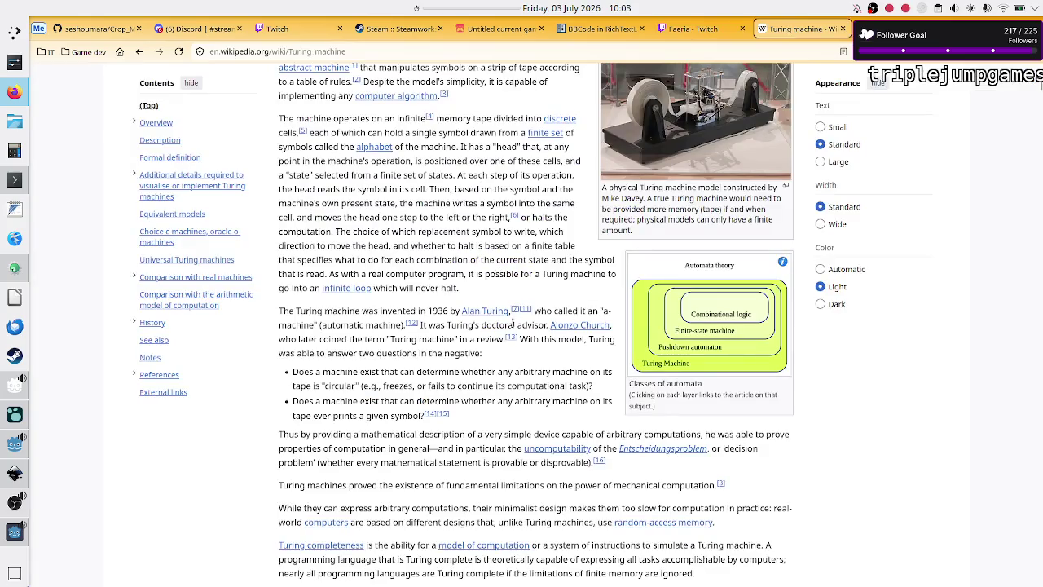
click(598, 39)
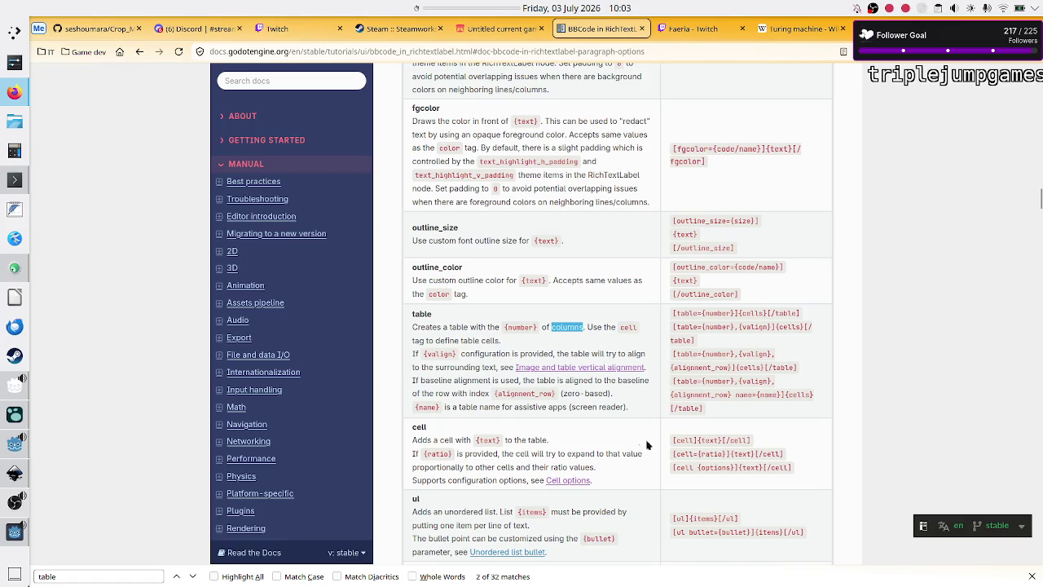
Step: Read the cell tag syntax and go to the Cell options section
click(717, 462)
double_click(710, 465)
click(713, 467)
double_click(714, 467)
double_click(632, 453)
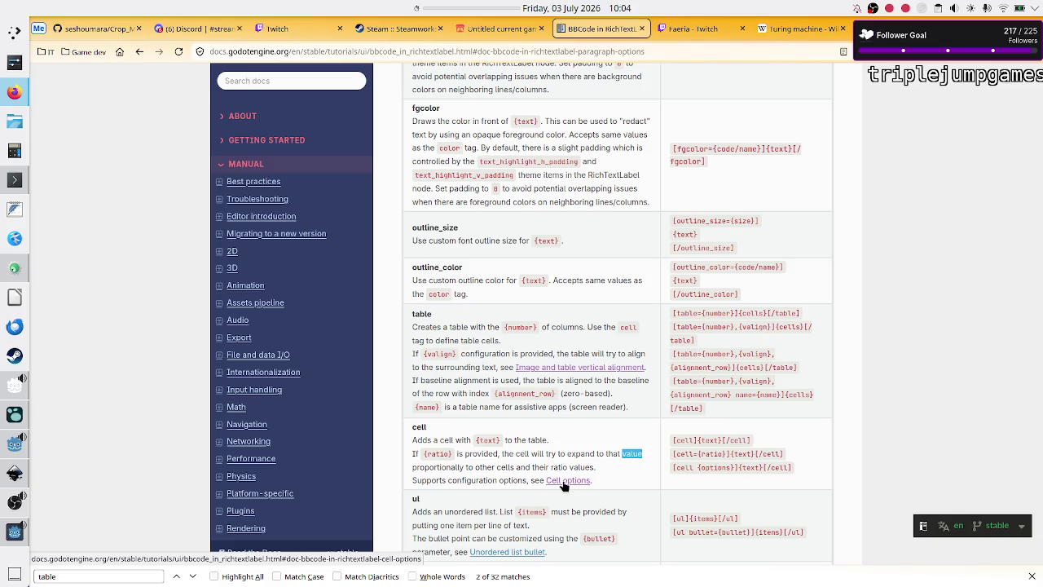
click(564, 480)
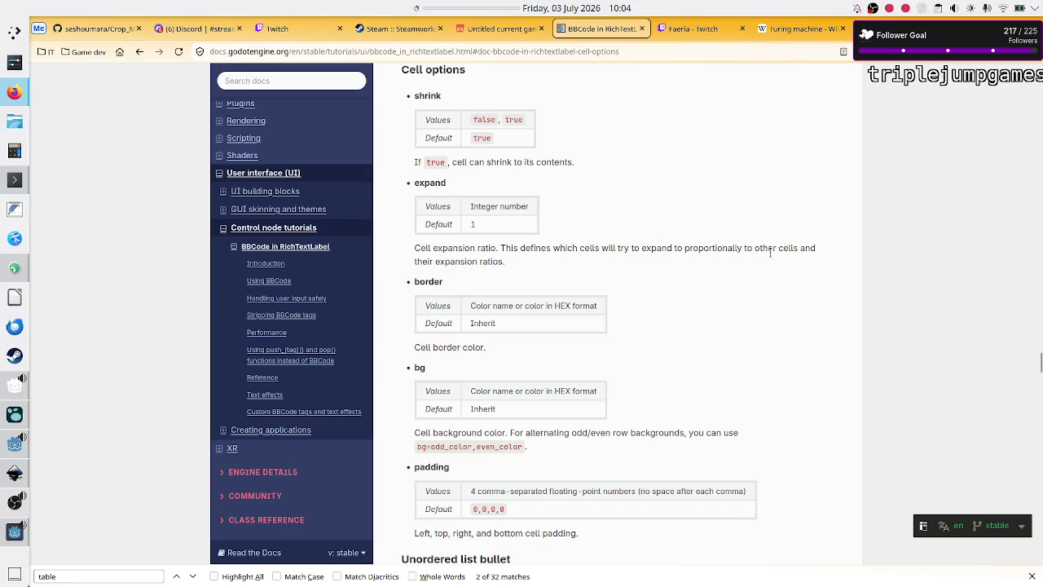
scroll(545, 334, down, 2)
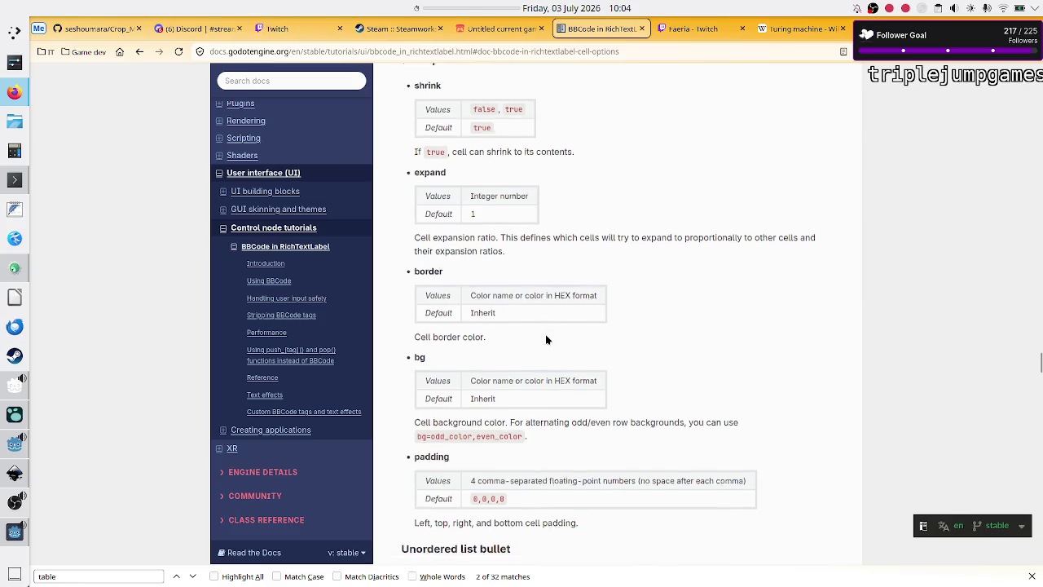
scroll(545, 334, up, 3)
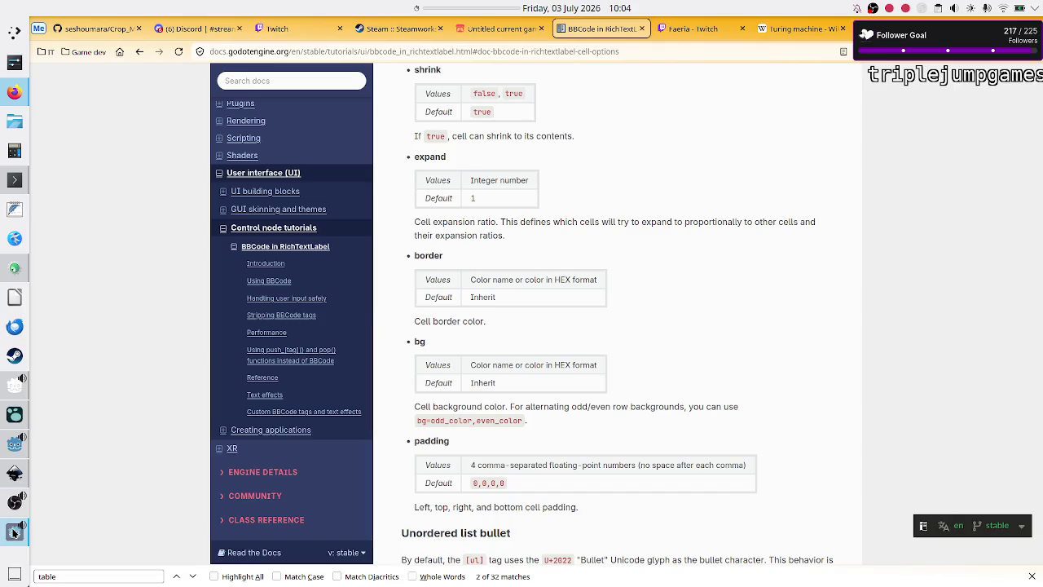
Step: Change the Manual label's first cell tag to [cell=2] for the Command_3_tokens image
click(13, 532)
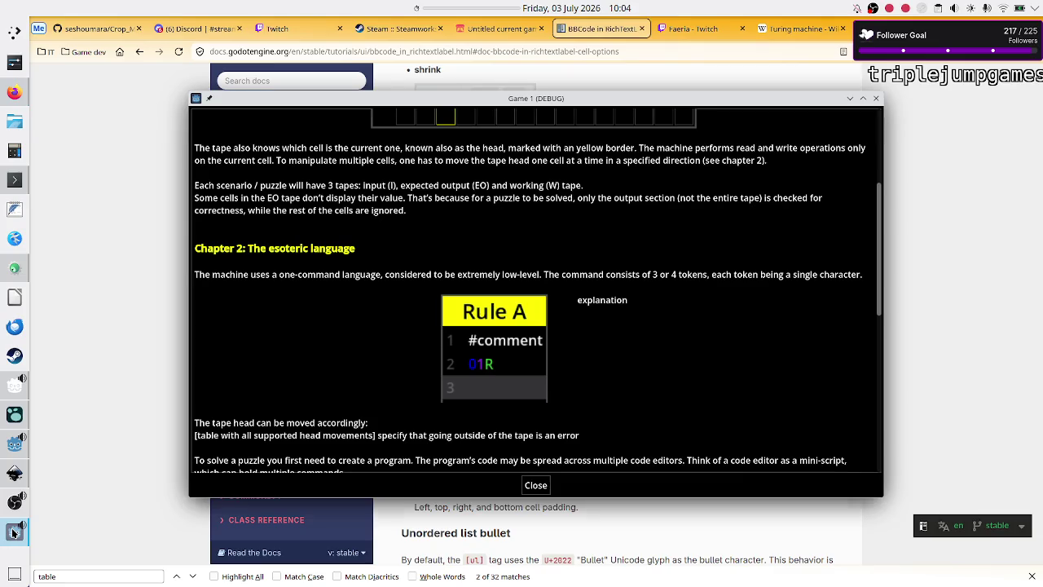
click(14, 448)
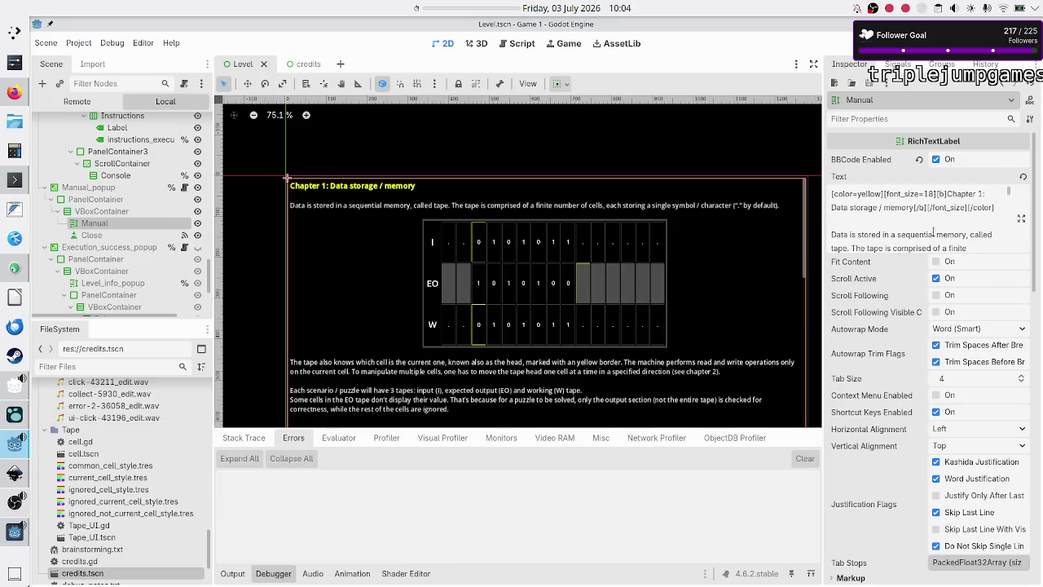
click(1021, 219)
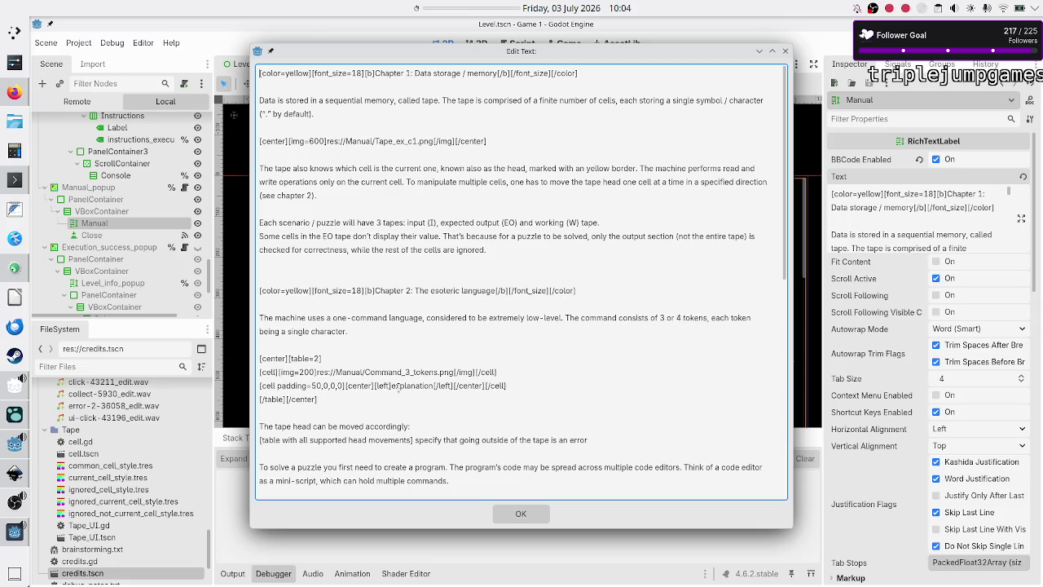
click(324, 359)
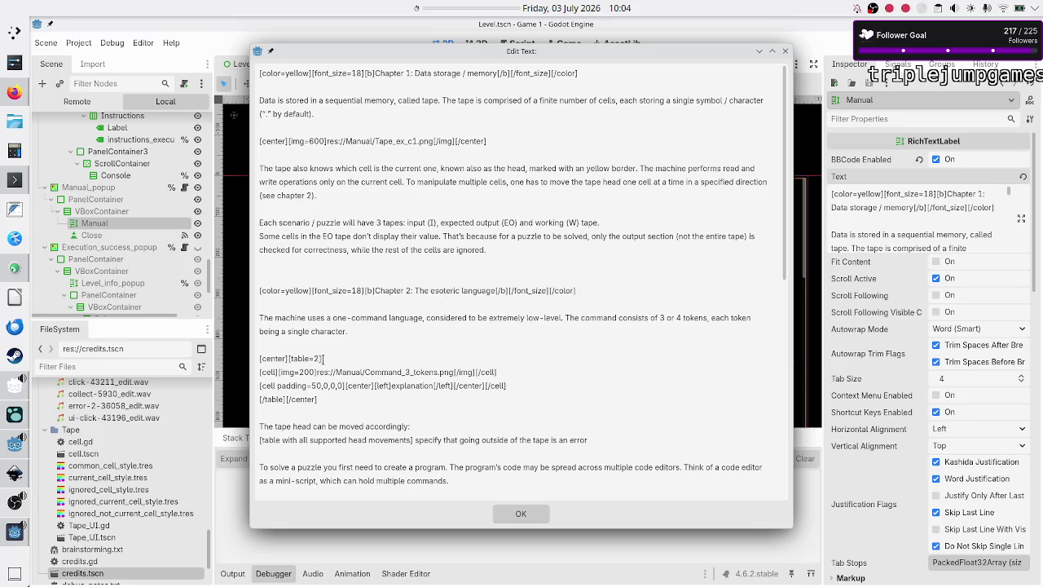
key(Right)
text(=2)
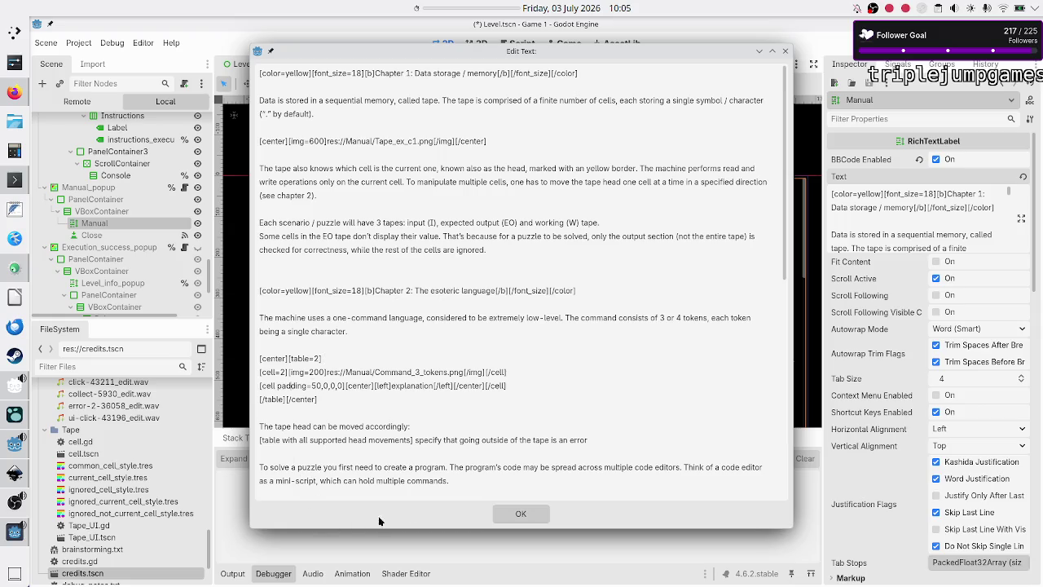
click(513, 514)
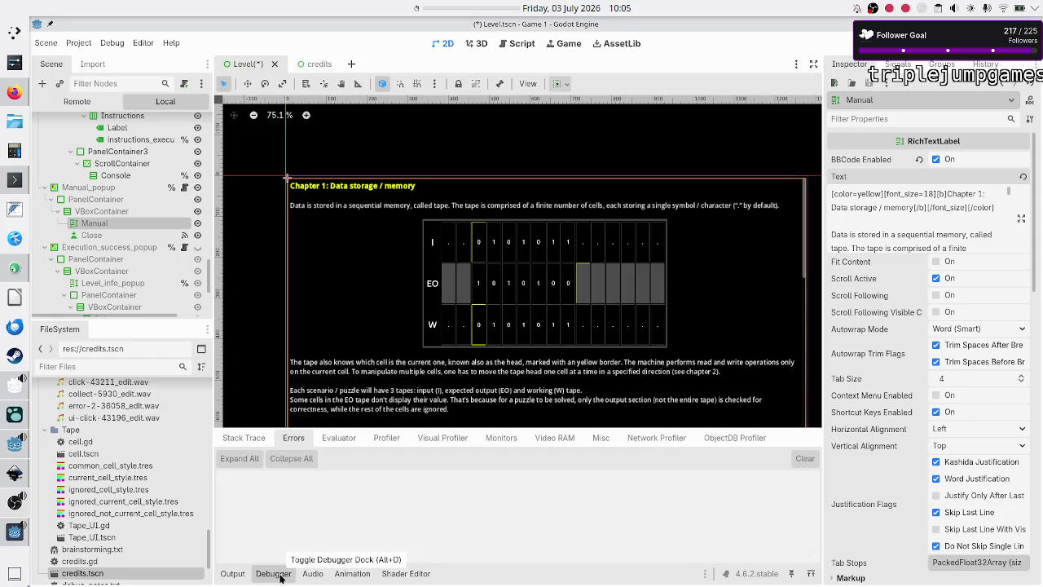
Step: Collapse the debug panel, save the Level scene, and return to the BBCode docs in Firefox
click(233, 573)
click(233, 573)
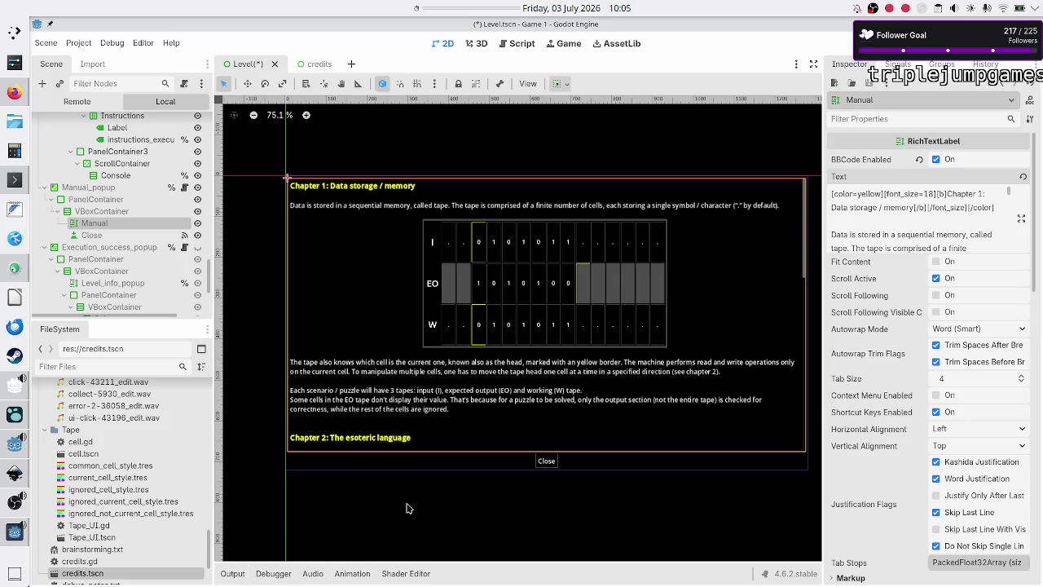
click(308, 496)
click(270, 471)
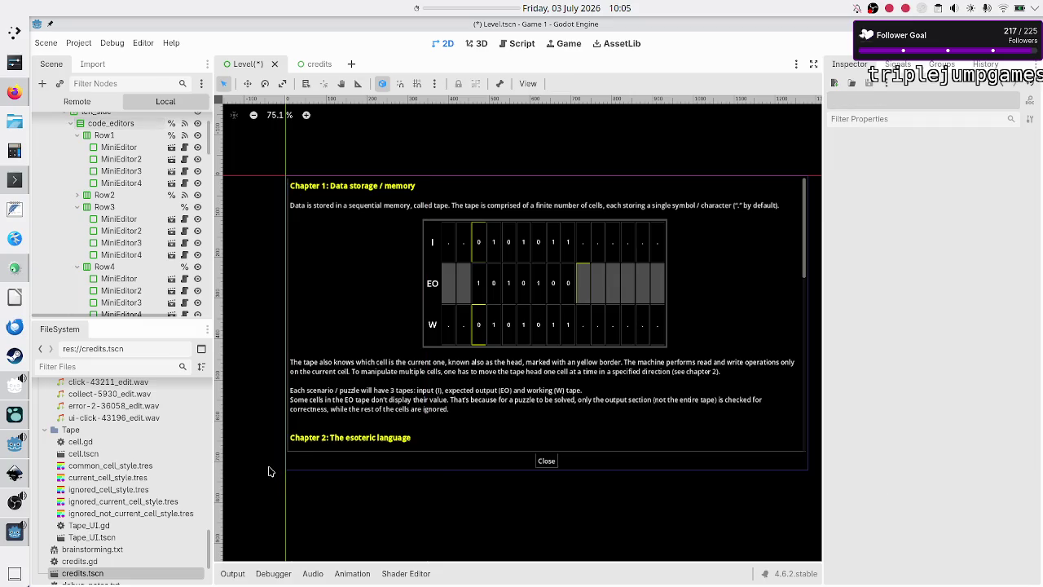
key(ctrl+s)
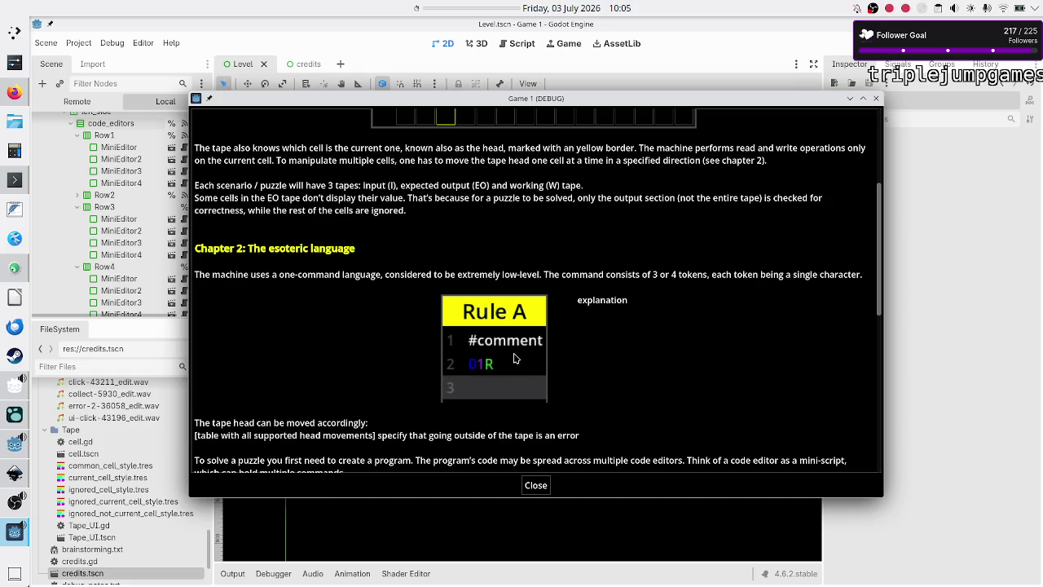
click(931, 414)
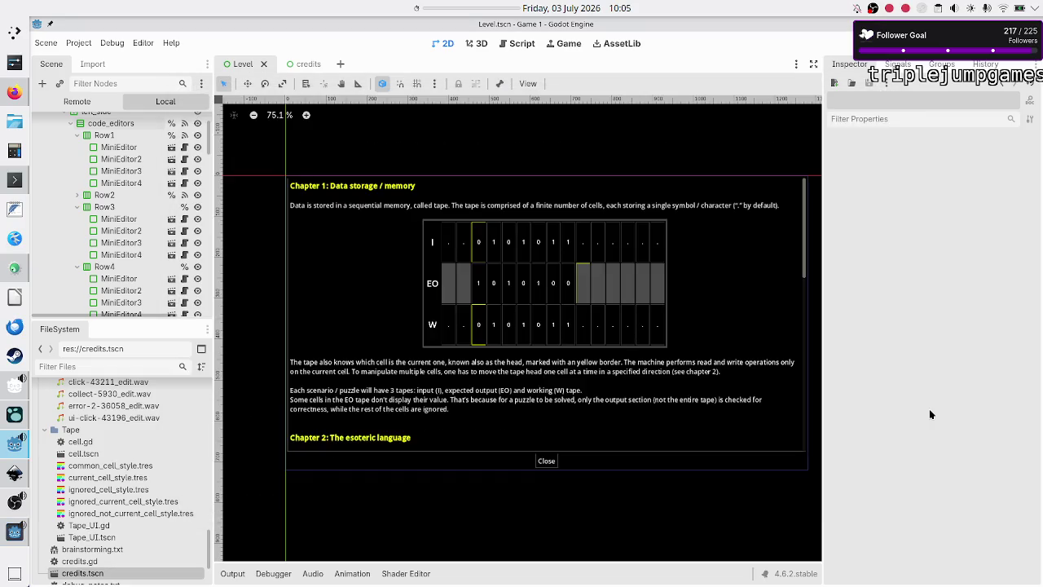
click(16, 92)
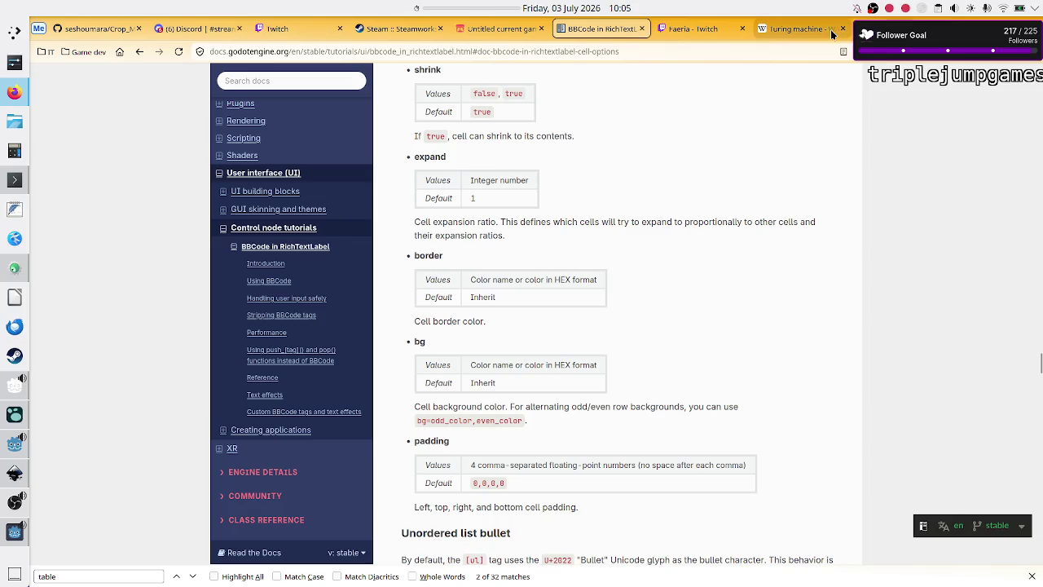
Step: Ask Duck.ai how to make a 2x2 Godot 4 BBCode table whose first column spans both rows
click(139, 51)
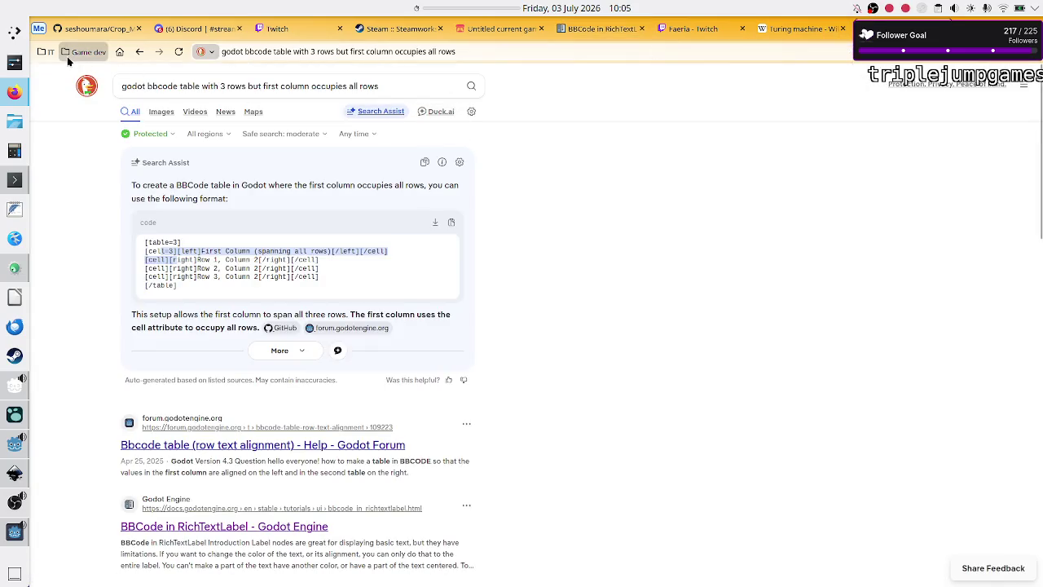
click(45, 52)
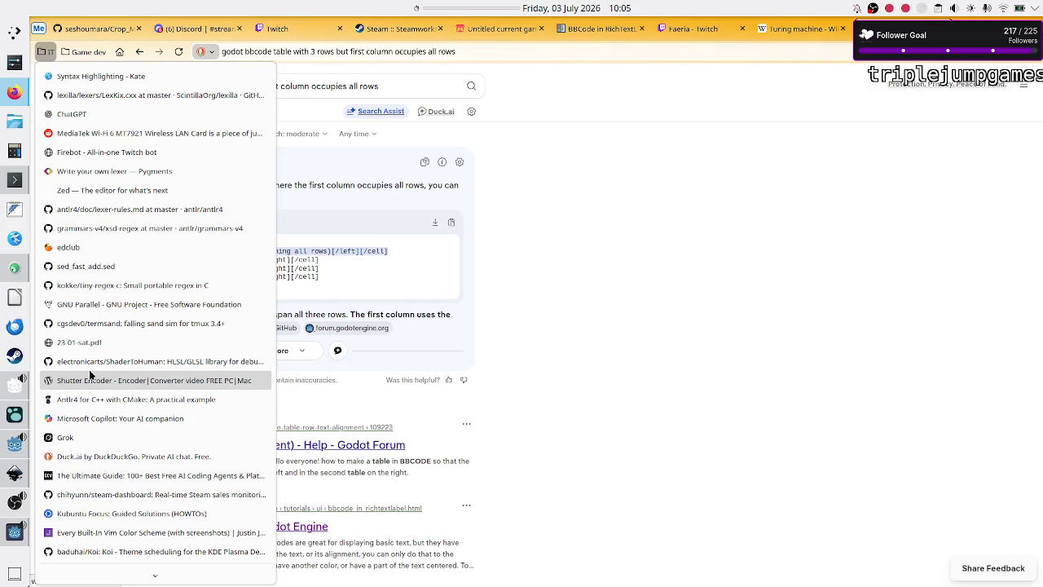
click(87, 458)
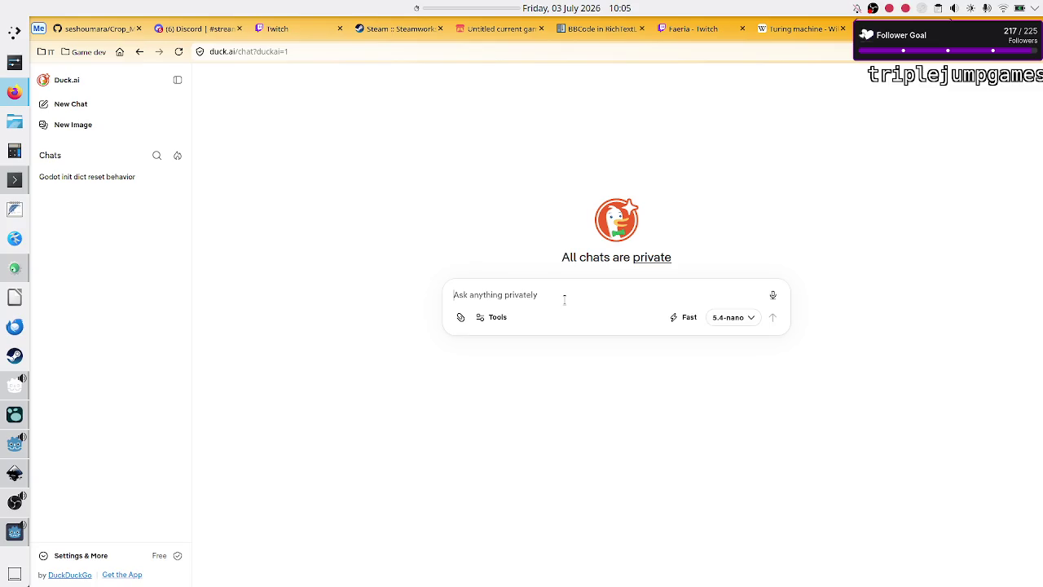
text(In Godot)
text( 4, using bbcode, how dO)
key(BackSpace)
text(o I)
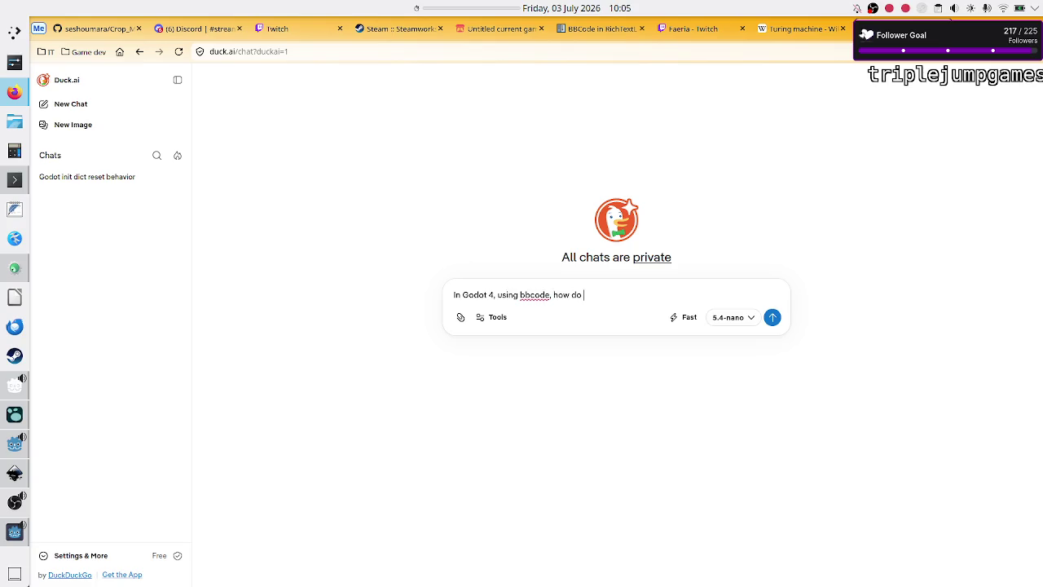
text( make a tabl)
text(wit2 columns)
text( and ro)
key(BackSpace)
key(BackSpace)
text(2 rows, but the f)
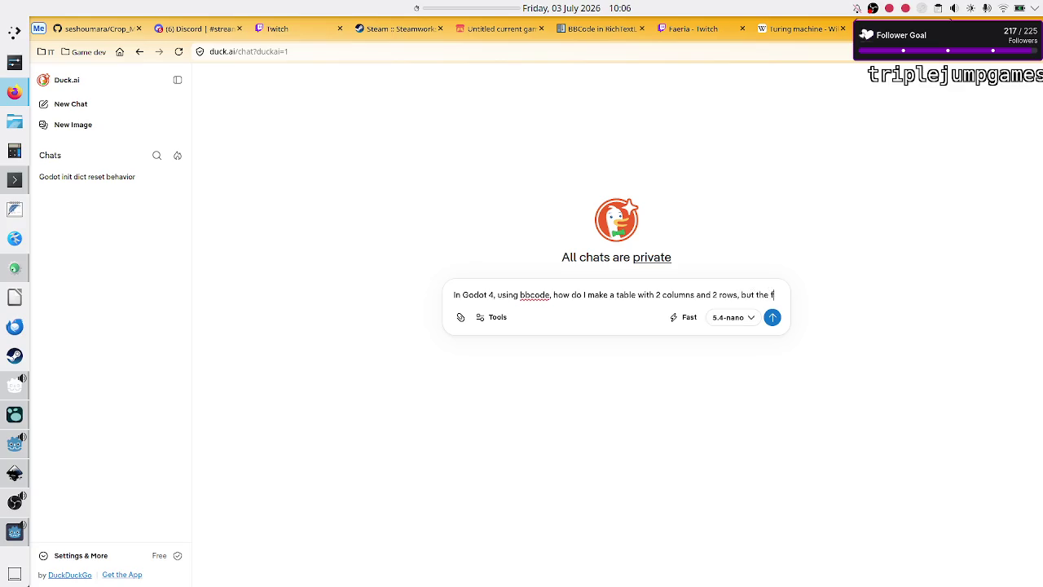
text(irst column oc c)
text(u)
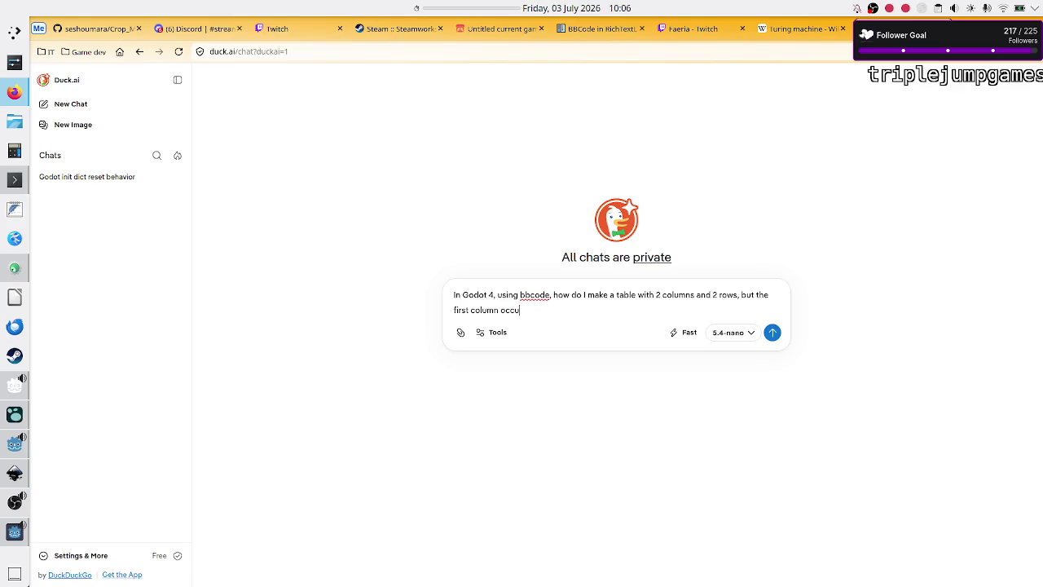
text(pies both )
text(rows)
text(?)
key(Return)
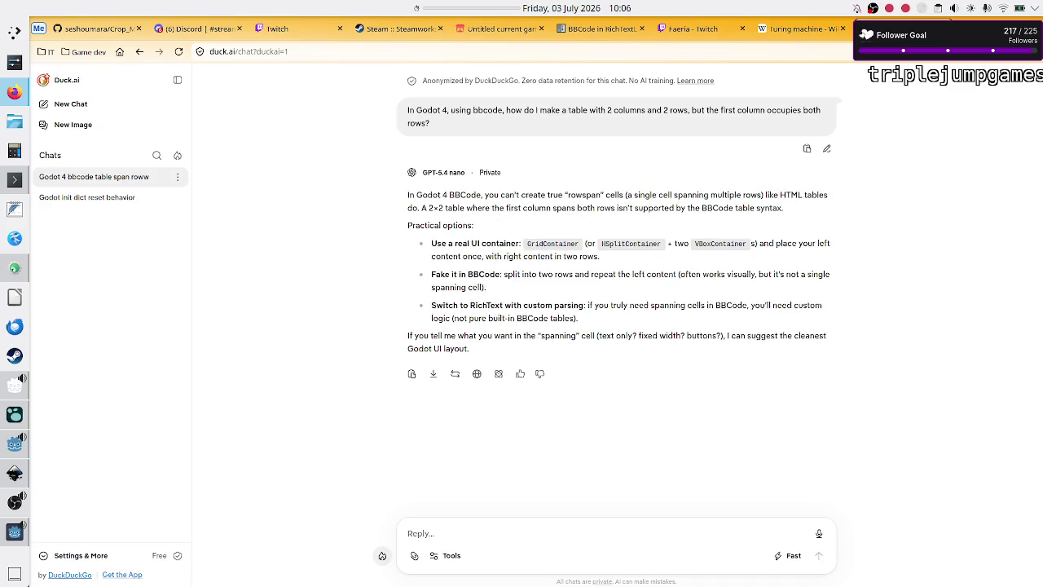
Step: Read the reply explaining rowspan isn't supported, unlike HTML tables
double_click(584, 194)
mouse_move(775, 196)
mouse_down()
mouse_move(581, 196)
mouse_move(533, 208)
mouse_move(698, 196)
mouse_up()
click(569, 226)
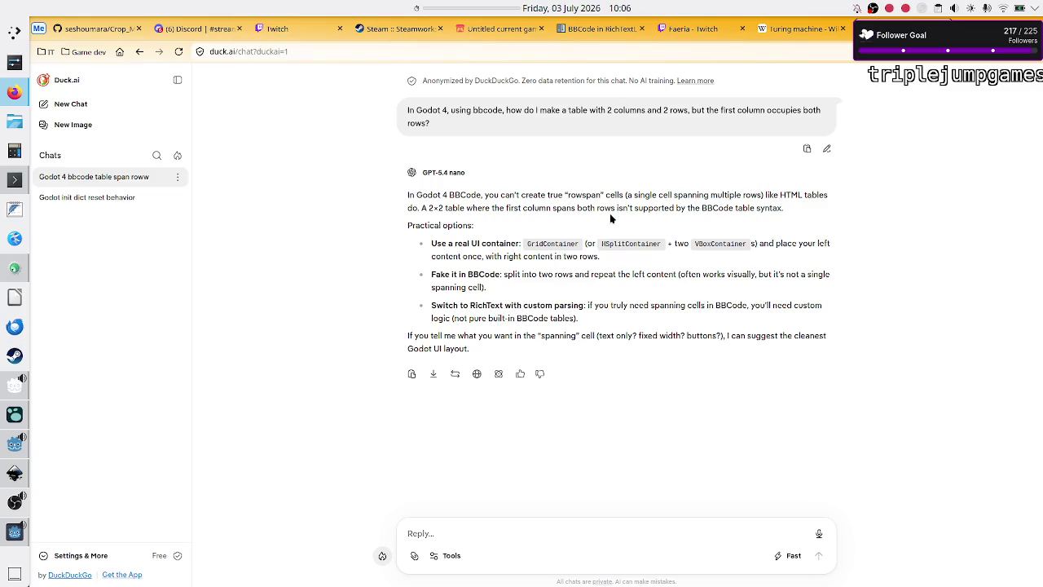
Step: In the Godot editor, select the Manual RichTextLabel node and open its Text property in Edit Text
click(14, 447)
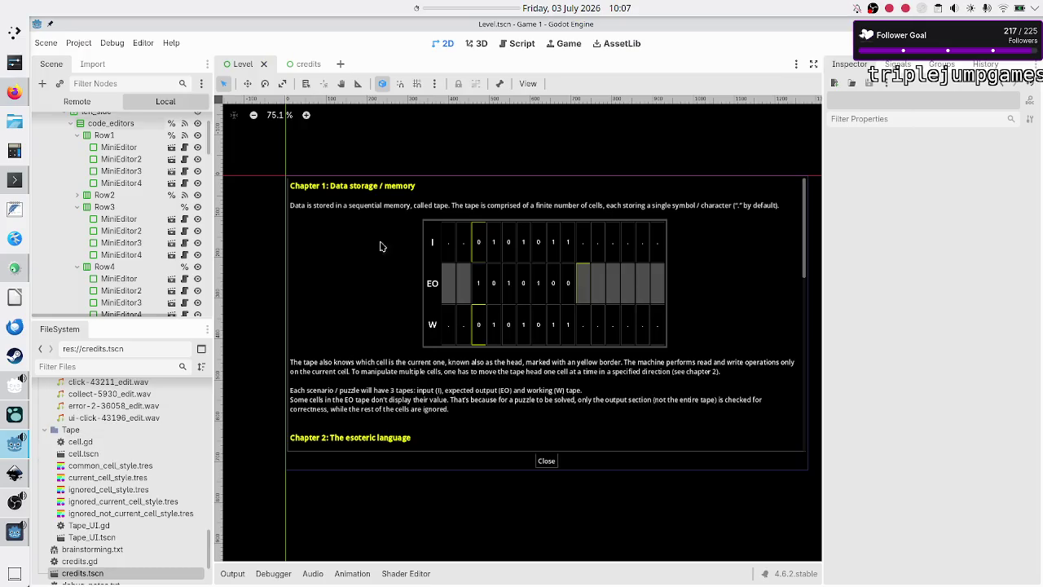
scroll(144, 261, down, 5)
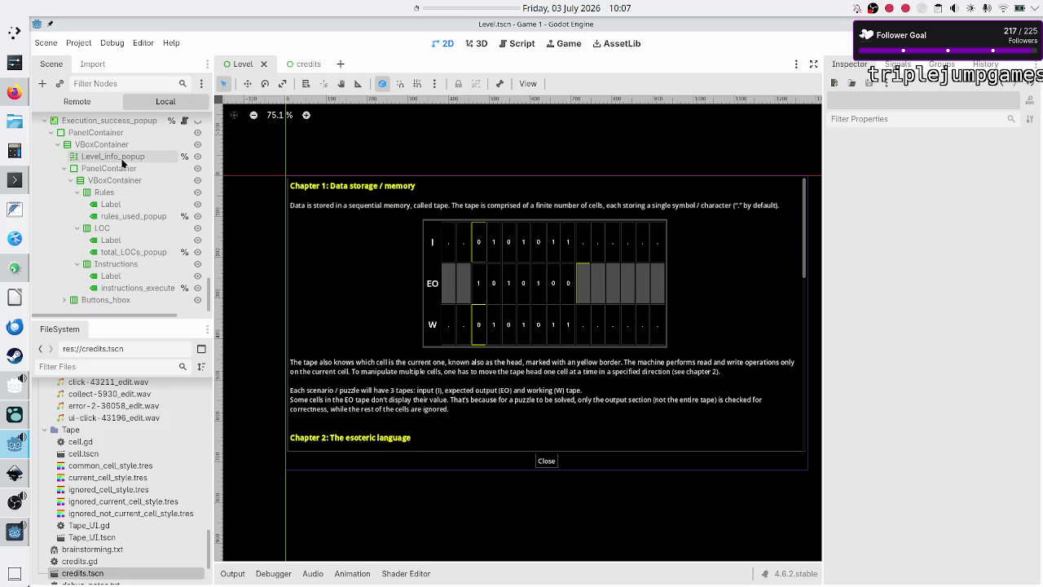
scroll(123, 163, up, 2)
scroll(122, 163, up, 1)
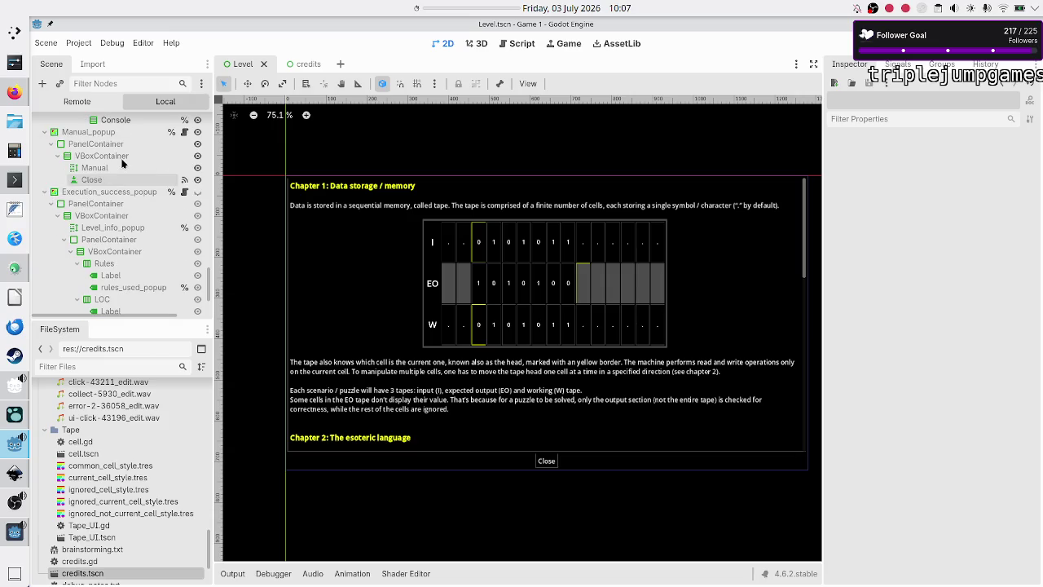
click(116, 163)
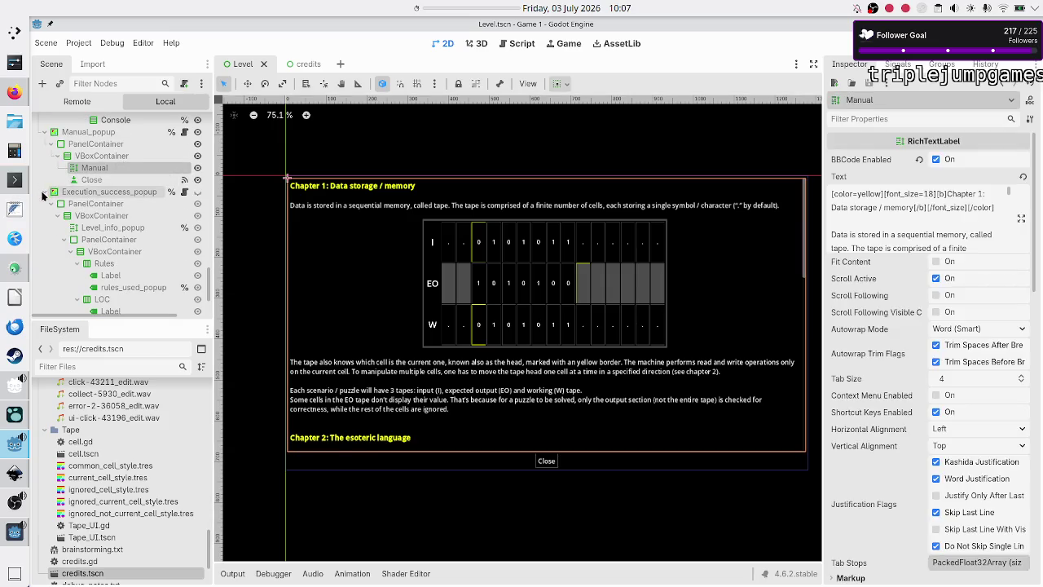
click(46, 192)
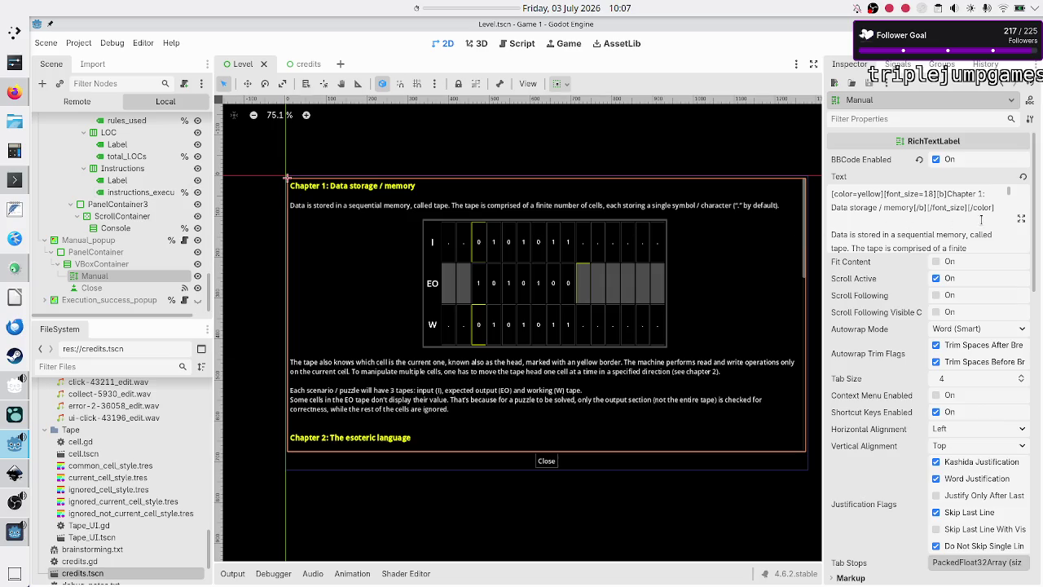
click(1021, 219)
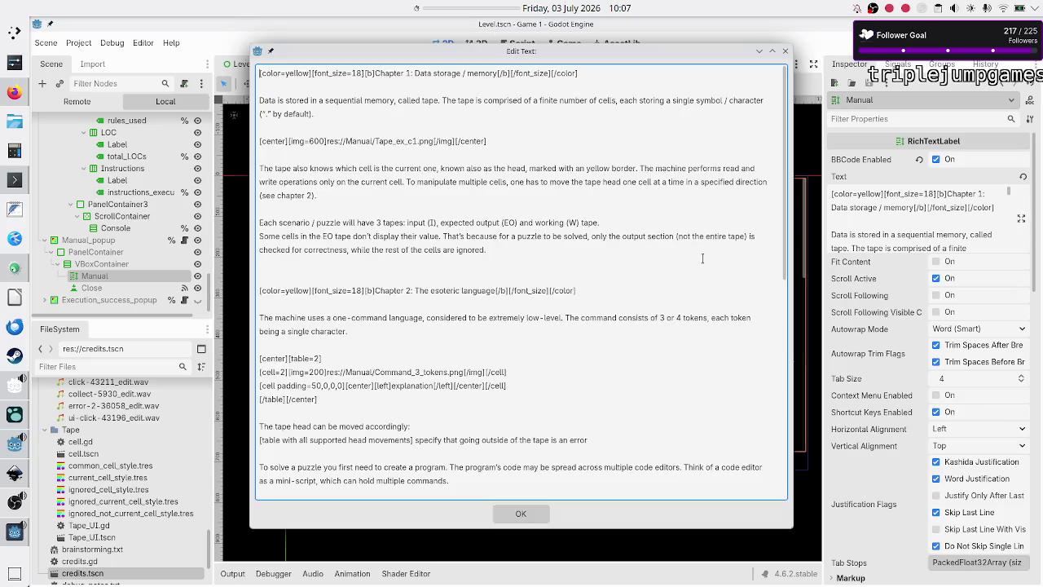
Step: Change the image cell's [cell=2] to a plain [cell] so it no longer spans two columns
click(417, 349)
key(Down)
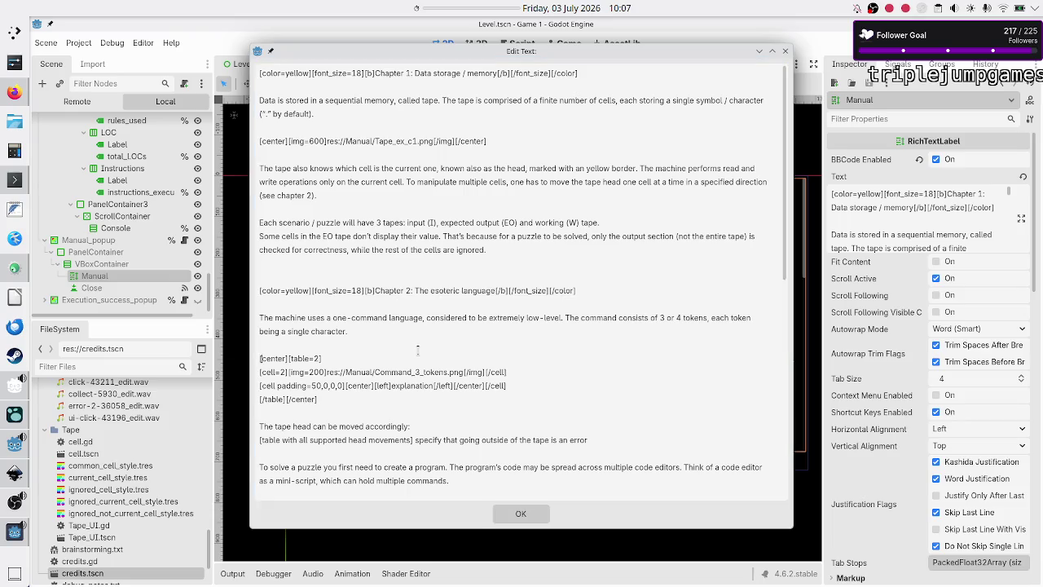
key(BackSpace)
key(BackSpace)
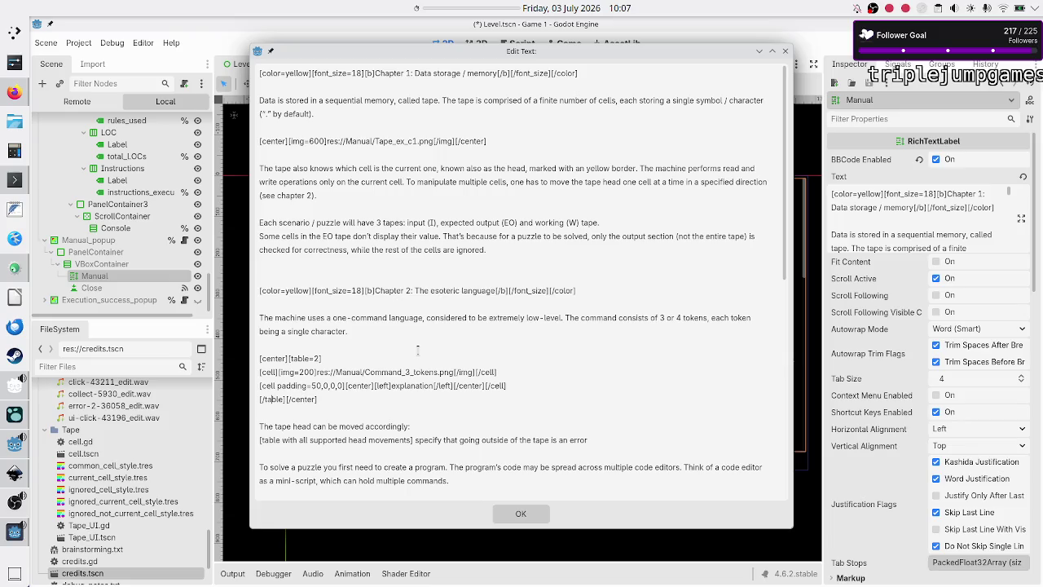
Step: Add two rows of [cell][/cell][cell][/cell] before [/table] and apply the text
key(Left)
key(Return)
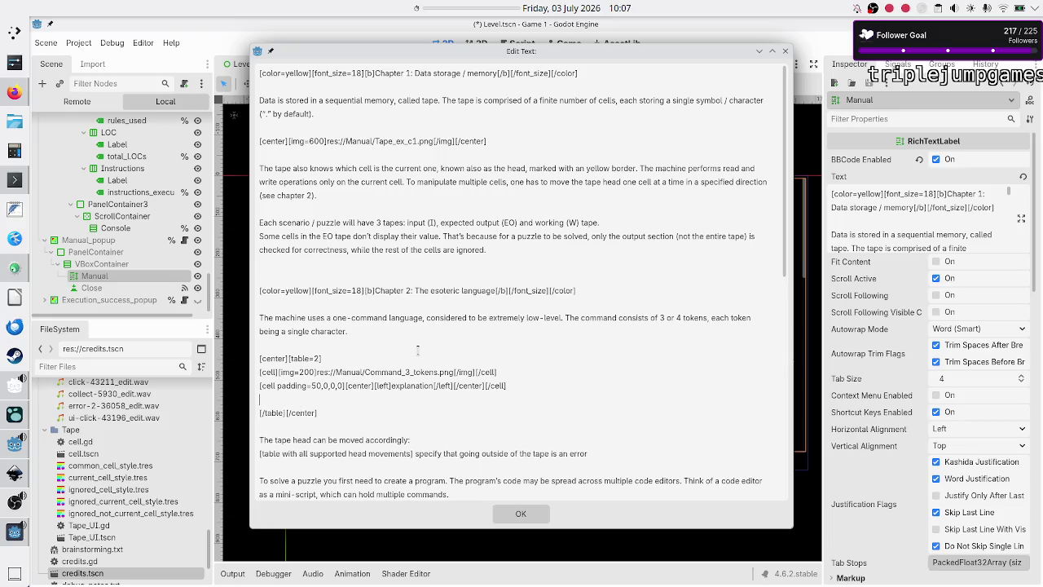
text([])
text(cell][)
text(]/cell)
key(shift+Down)
key(shift+Down)
key(shift+Up)
key(shift+Left)
key(ctrl+c)
key(ctrl+v)
key(ctrl+v)
key(Return)
key(ctrl+v)
key(ctrl+v)
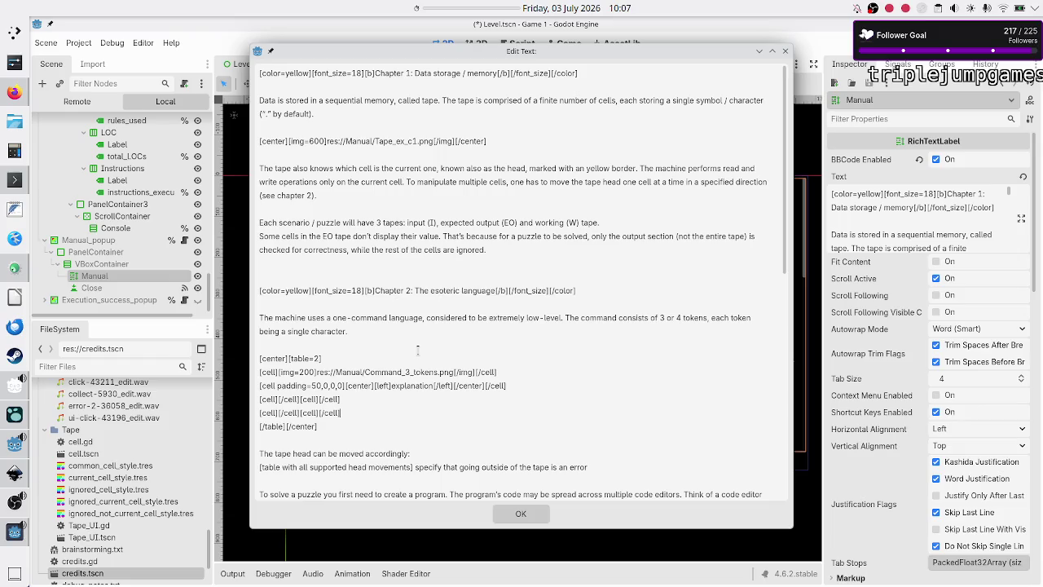
click(509, 519)
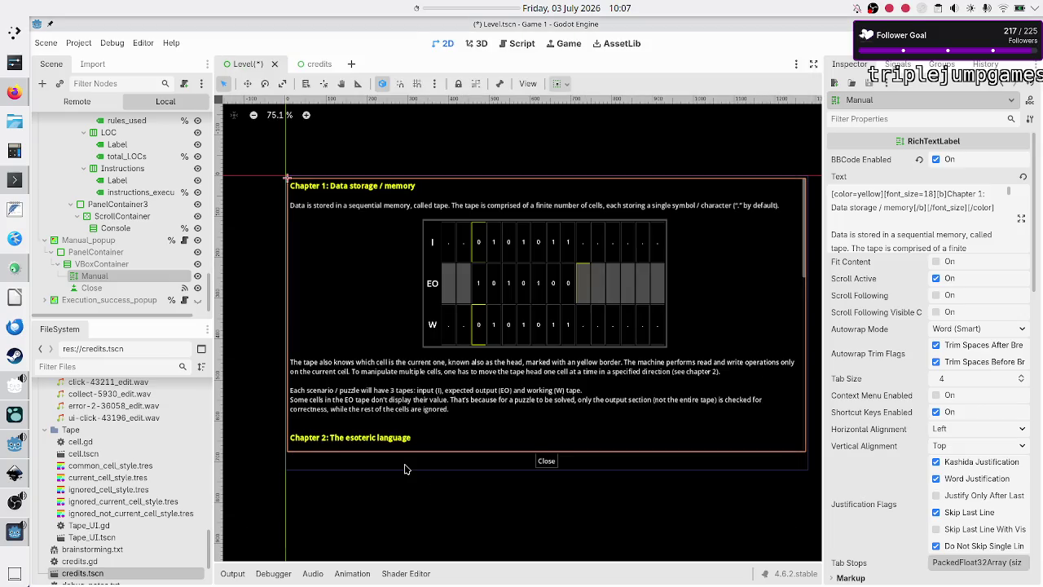
Step: Save the scene, check the Rule A table in the running game's manual, then open the BBCode docs
key(ctrl+s)
key(alt+Tab)
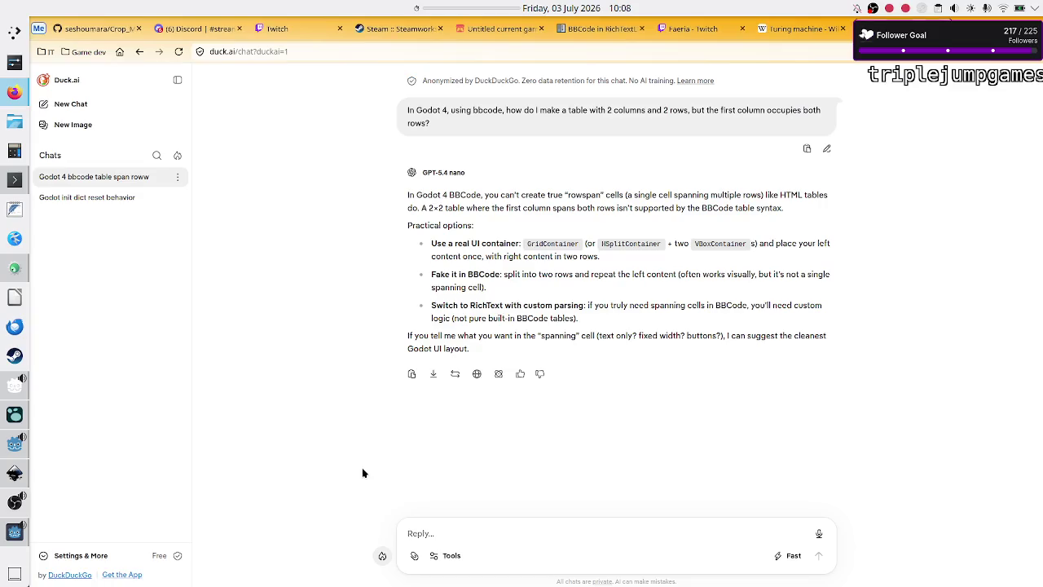
click(12, 535)
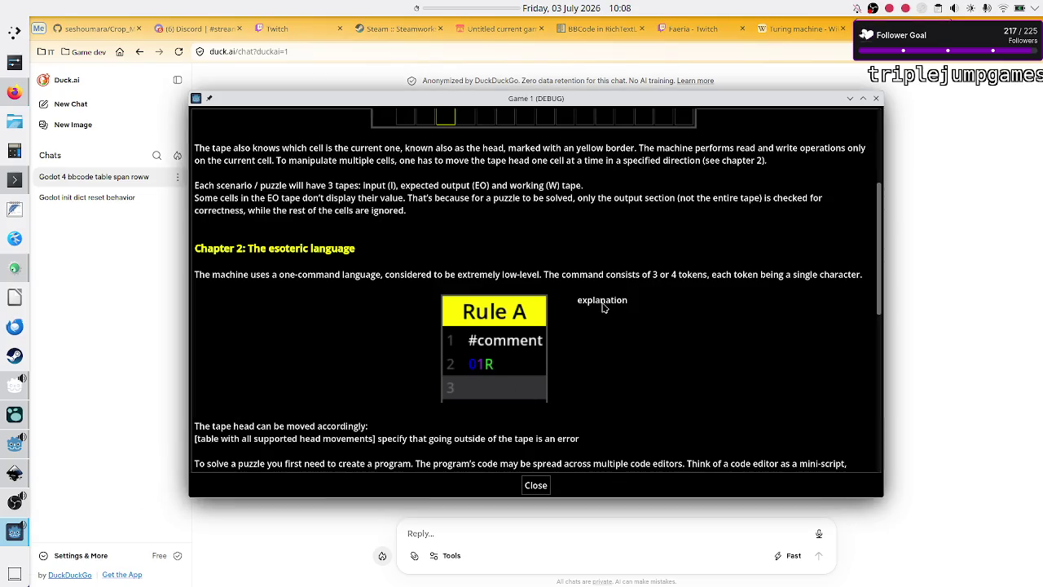
click(544, 488)
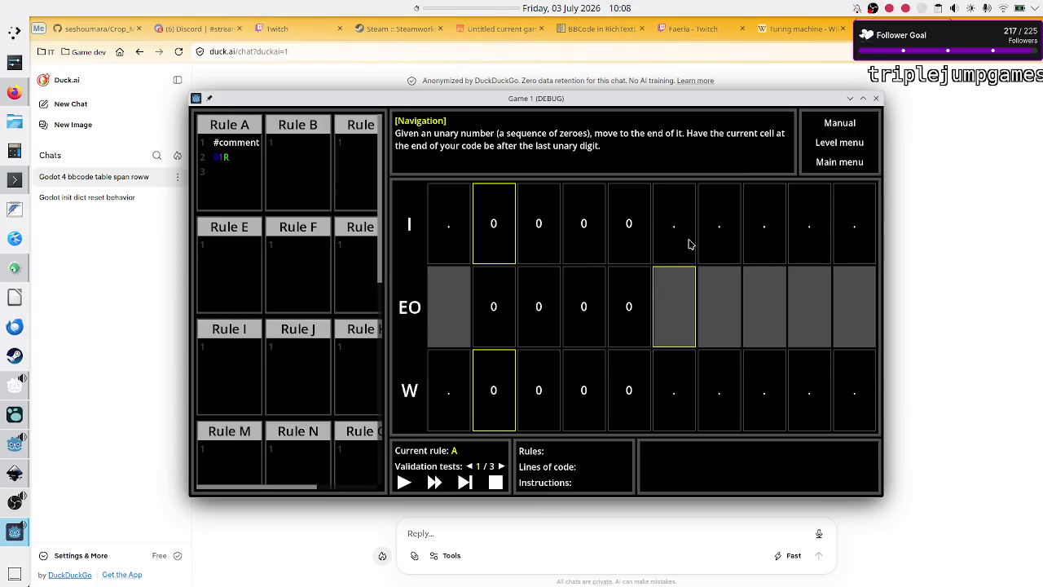
click(840, 124)
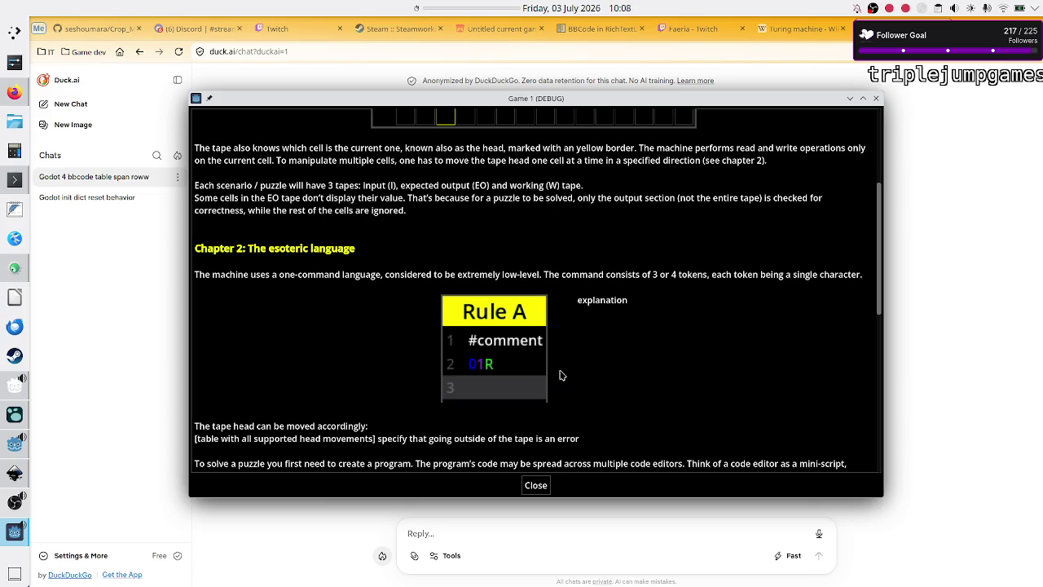
click(917, 316)
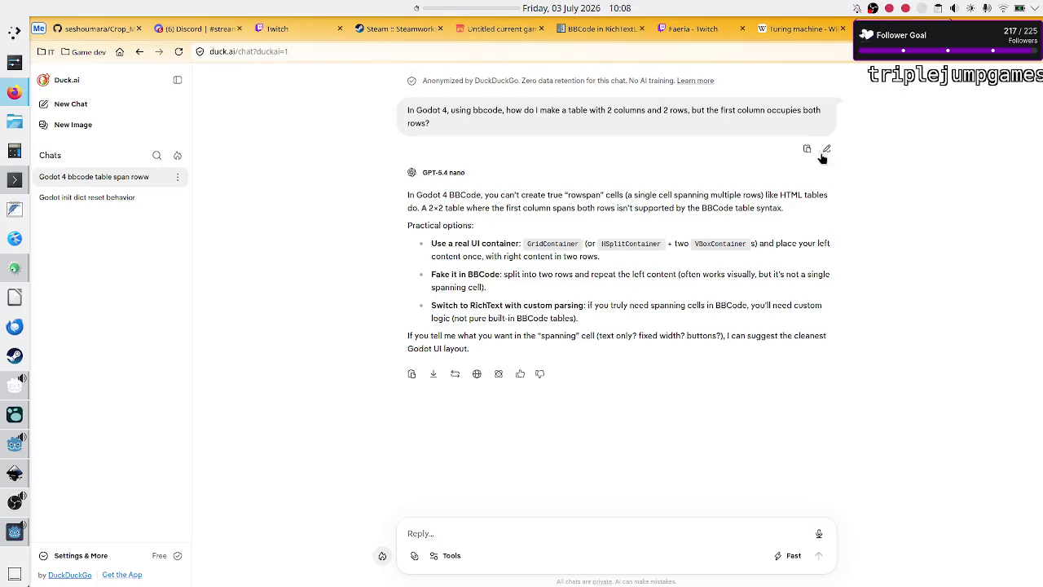
click(582, 33)
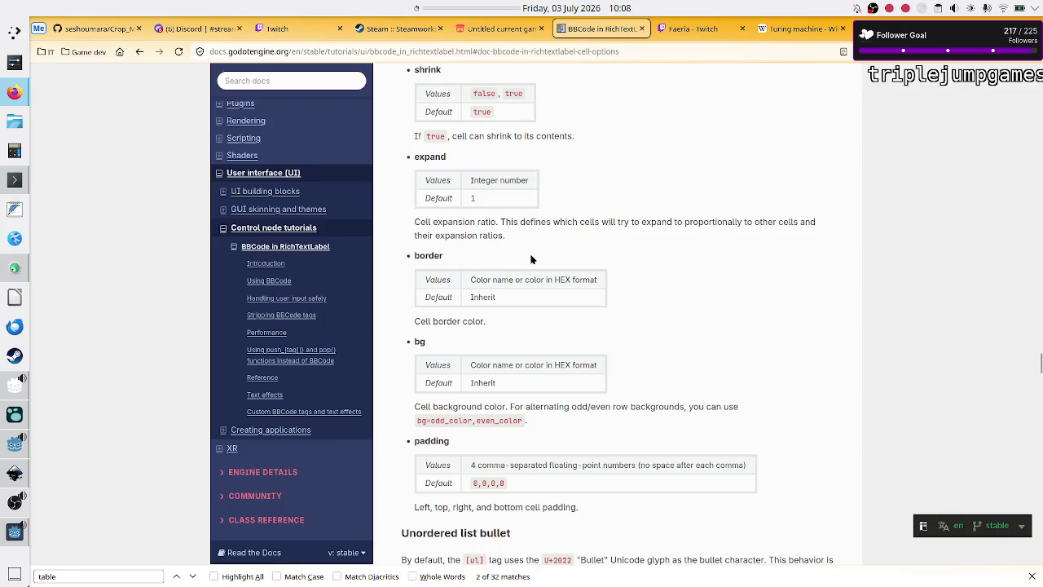
Step: Compare the docs' cell options like expand and padding with the game's manual, then return to the editor
scroll(496, 196, up, 1)
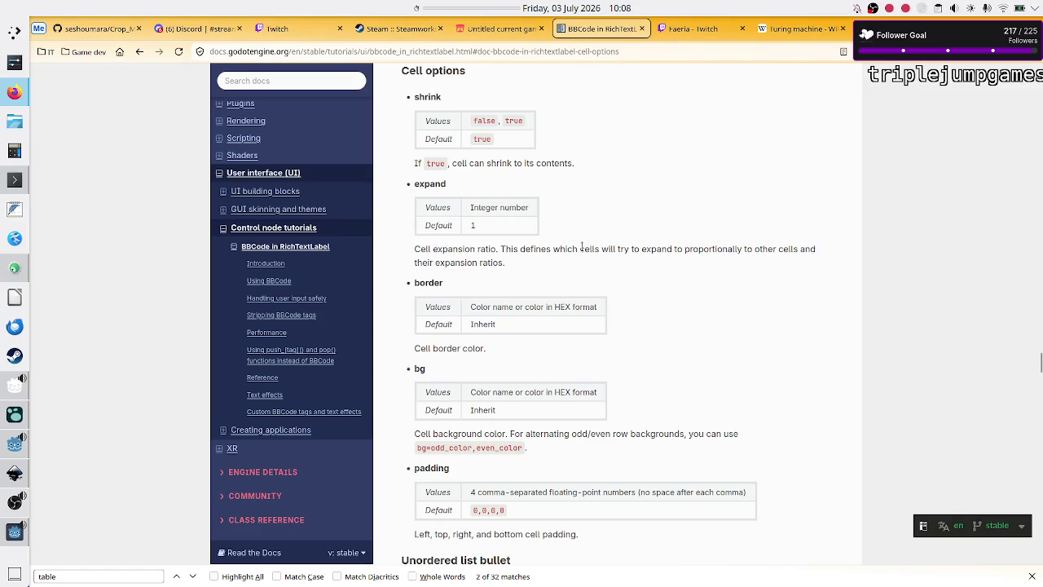
key(alt+Tab)
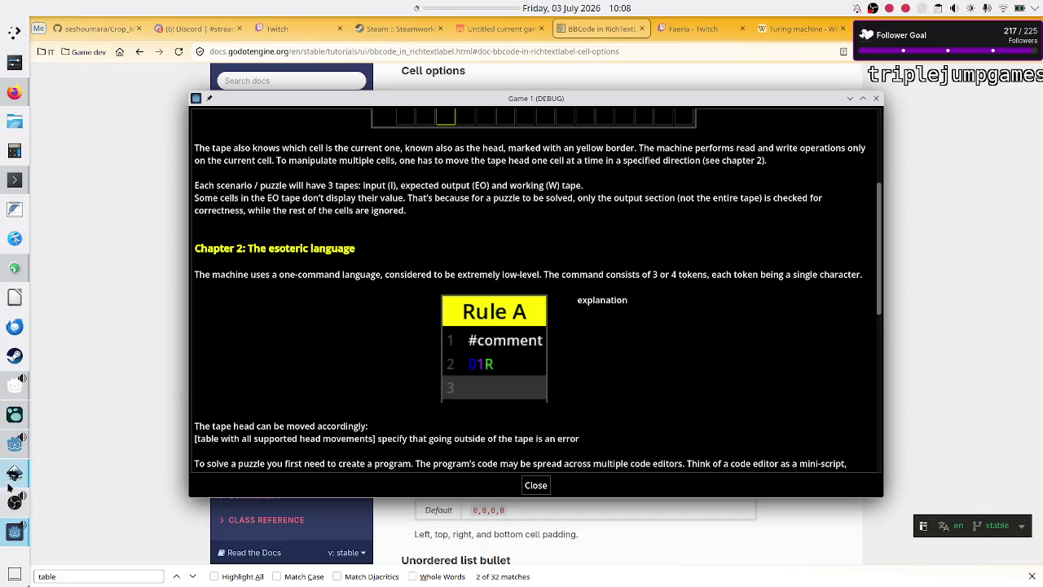
click(13, 441)
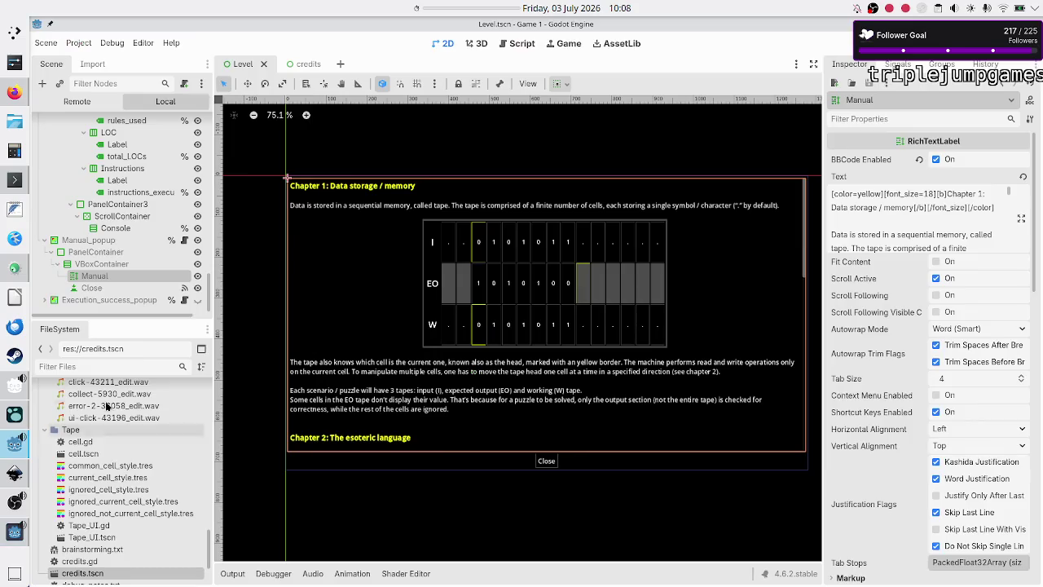
Step: Reopen the Manual text and move the last empty-cell row up to just after [table=2]
click(941, 217)
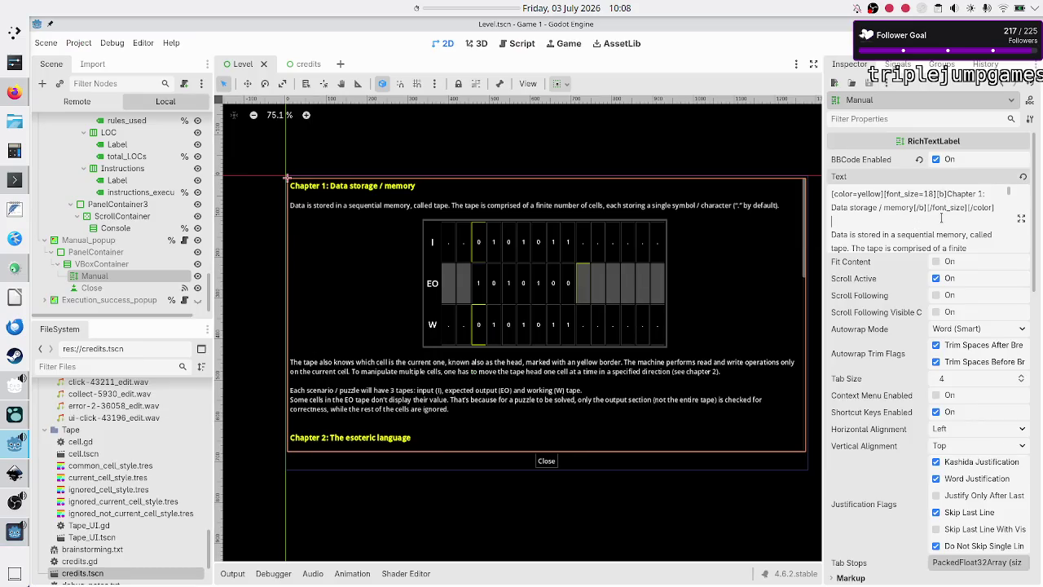
scroll(941, 217, down, 2)
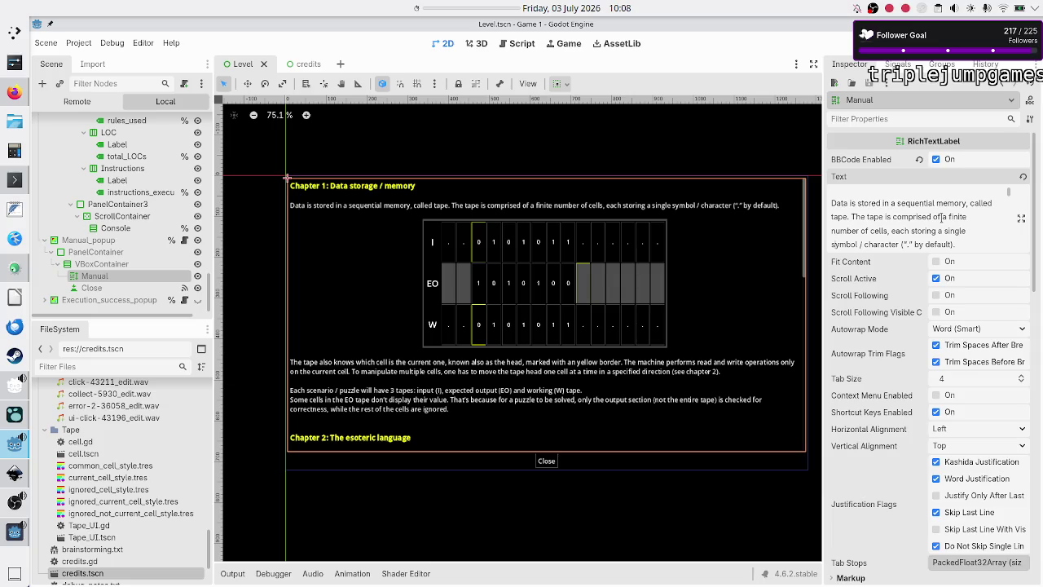
click(1021, 219)
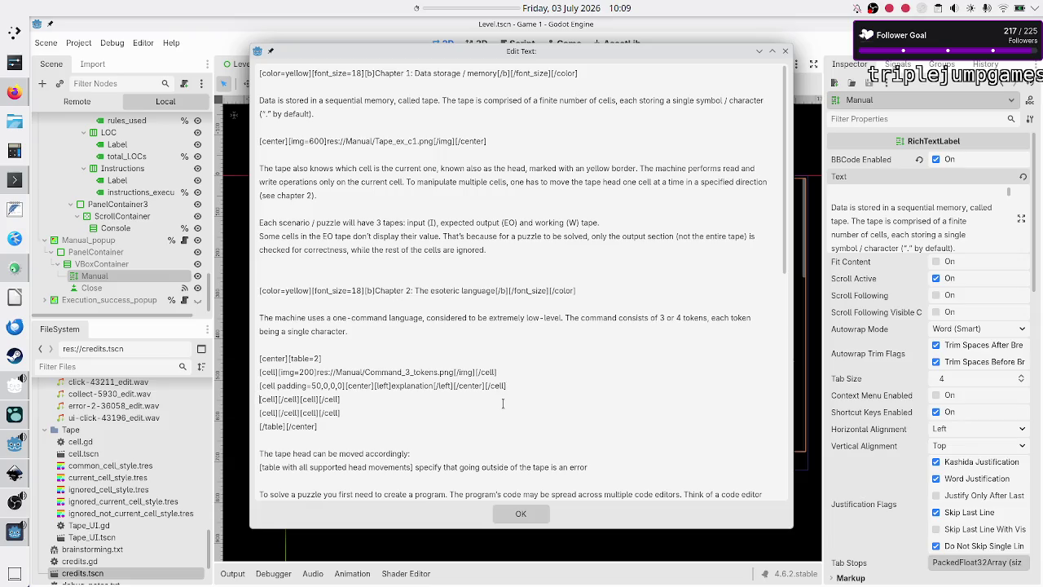
key(shift+End)
key(BackSpace)
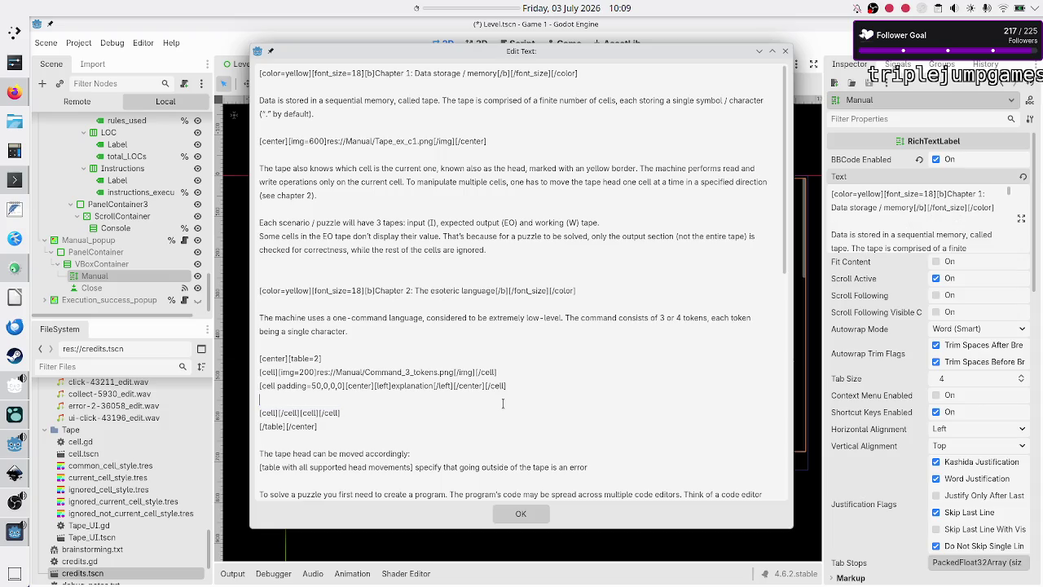
key(BackSpace)
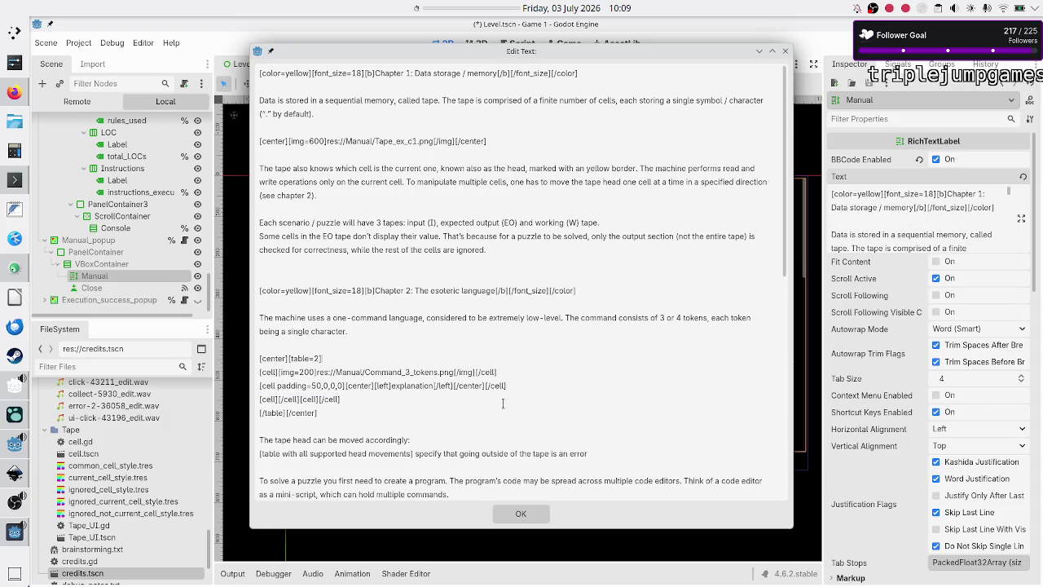
key(ctrl+v)
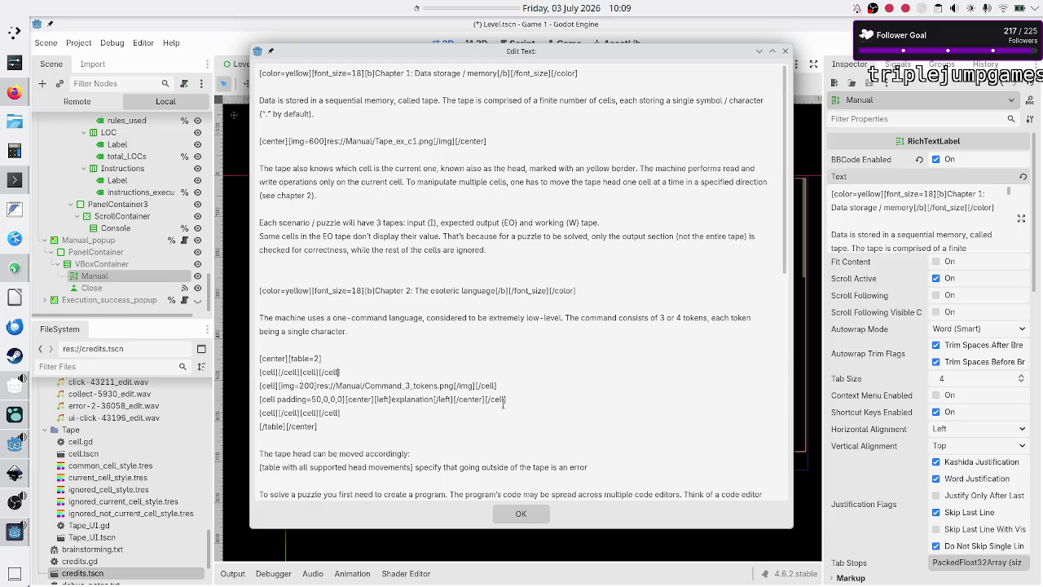
Step: Give the second cell of both empty rows expand=2 and apply the text
text(expand)
text(=2)
key(shift+Left)
key(shift+Left)
key(shift+Left)
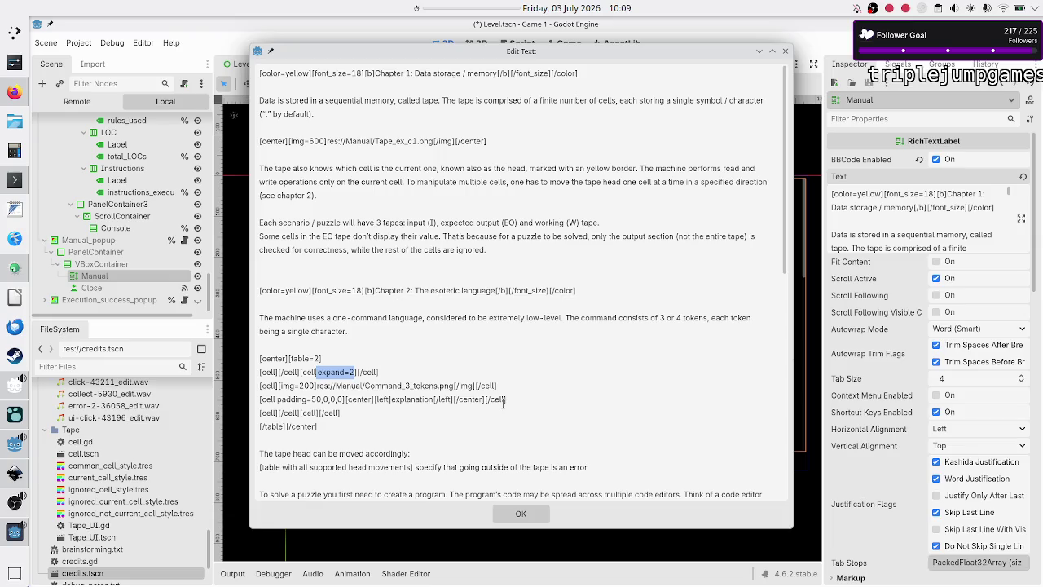
key(Down)
key(Down)
key(ctrl+v)
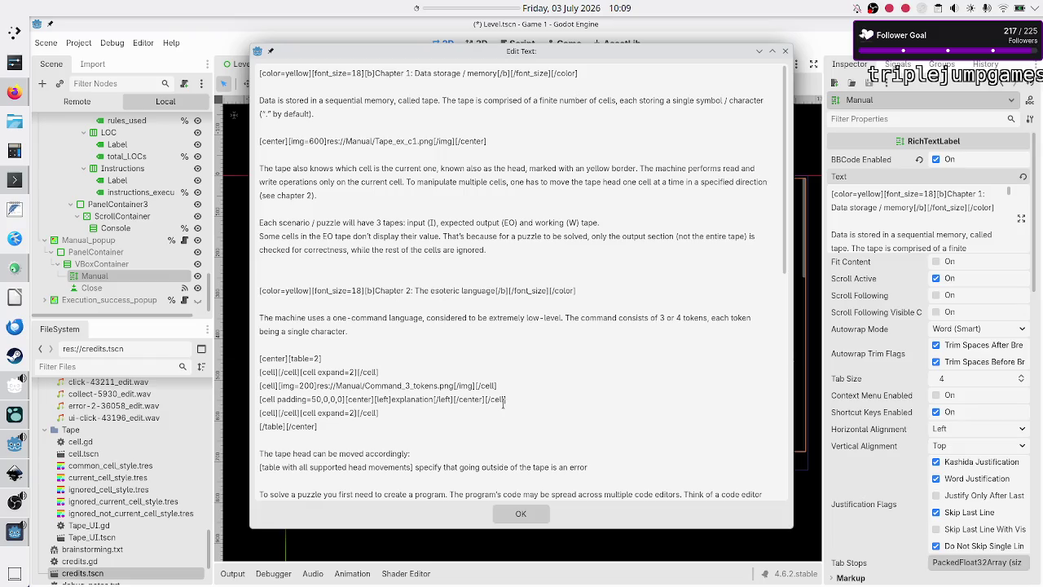
click(519, 514)
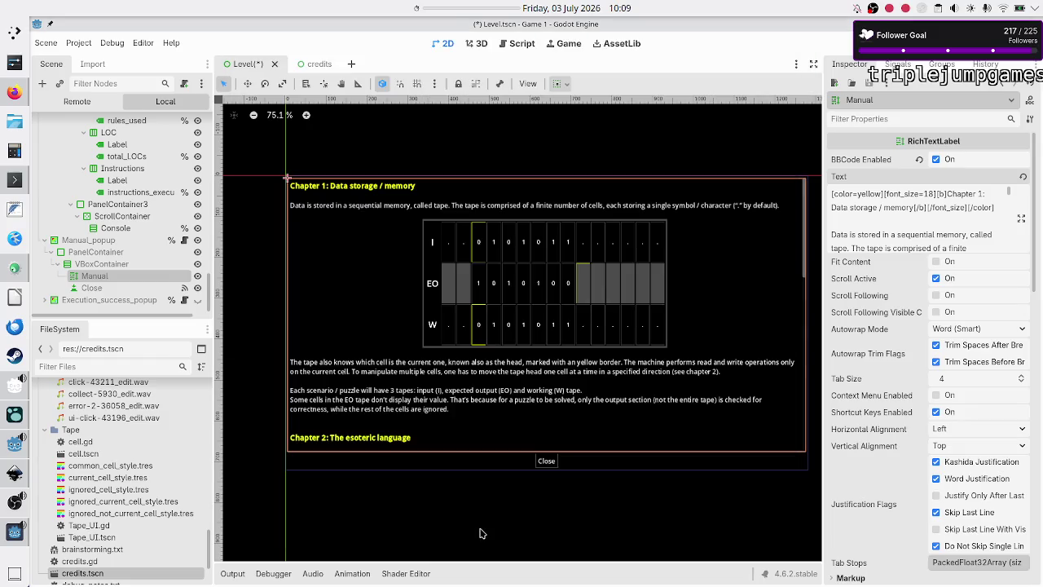
Step: Save the scene, run the game to check the manual popup layout, then stop it
key(ctrl+s)
key(F5)
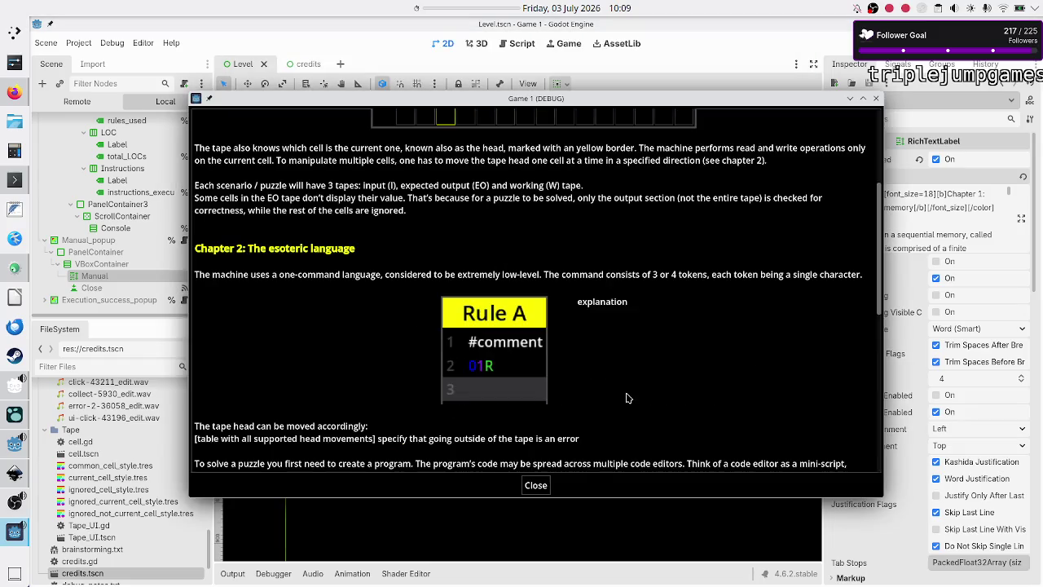
click(538, 484)
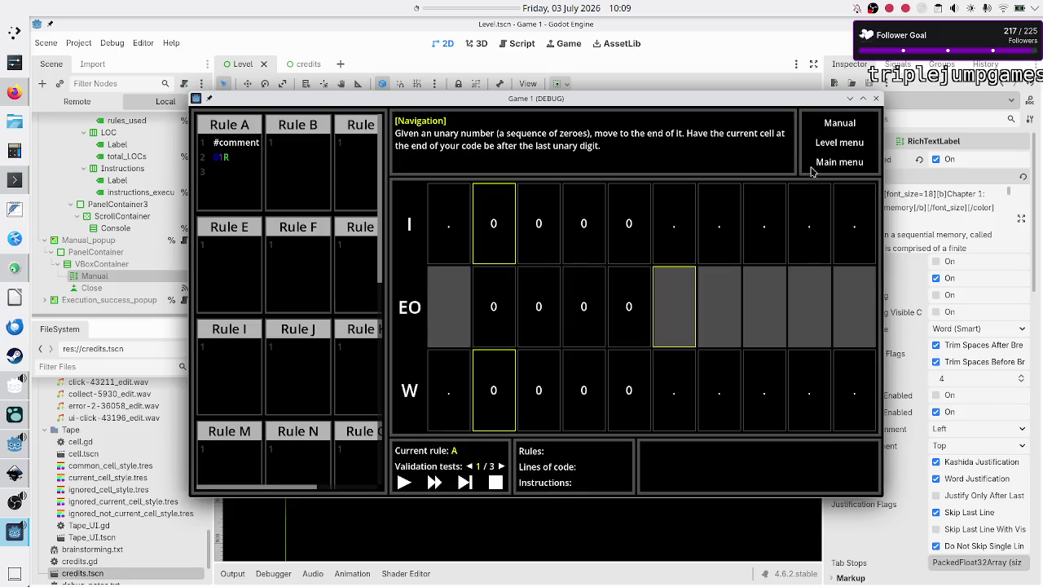
click(849, 128)
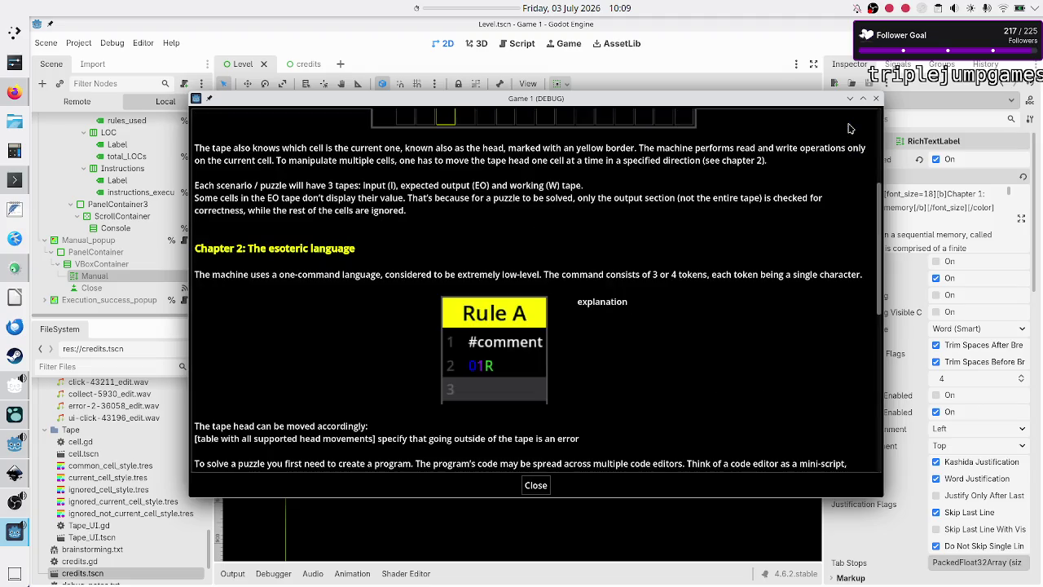
click(536, 486)
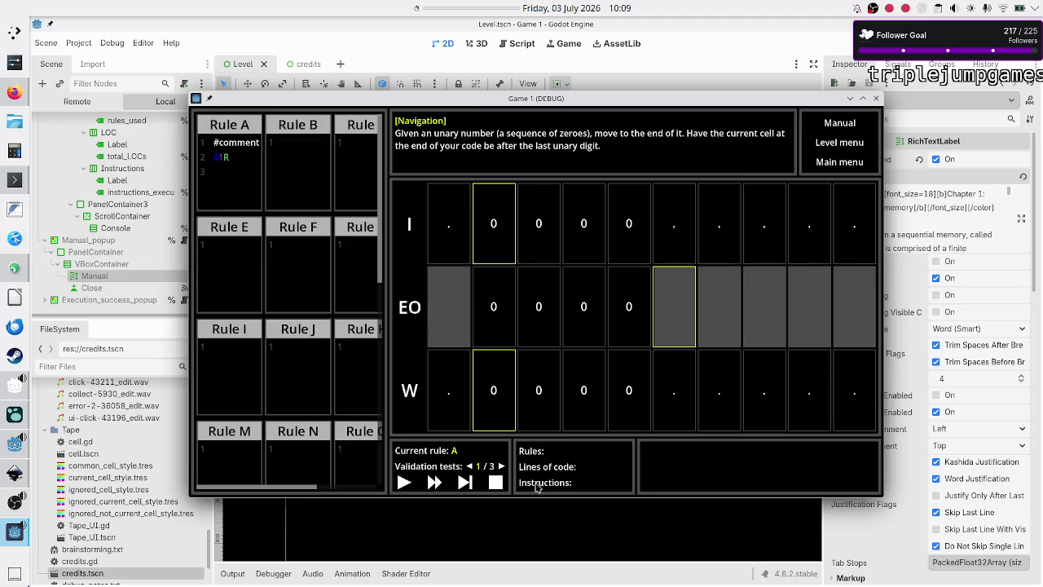
key(F8)
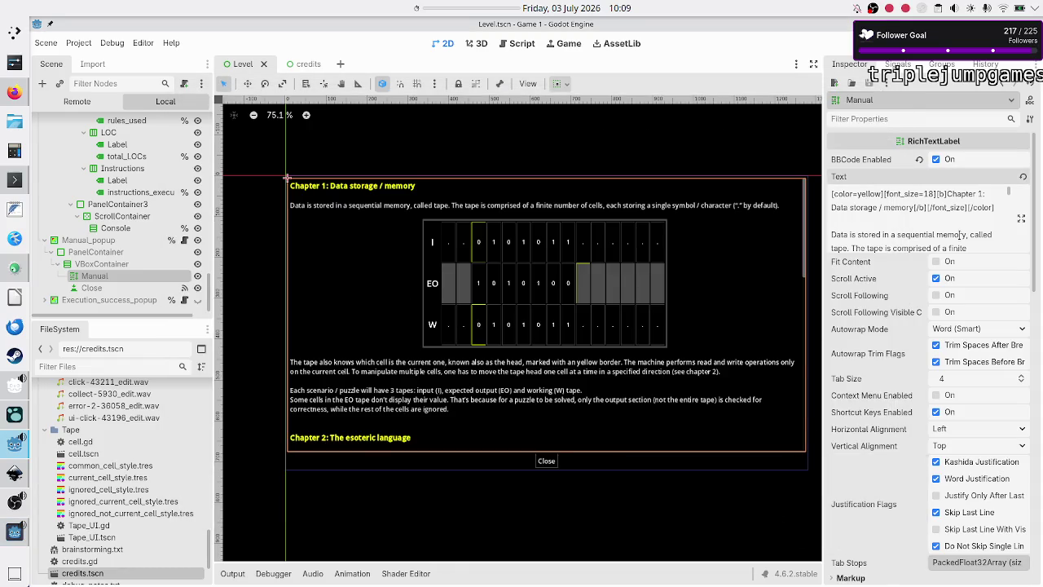
Step: Confirm the Manual text, save Level.tscn, recheck the in-game manual, close the game, and reopen Edit Text
click(1022, 221)
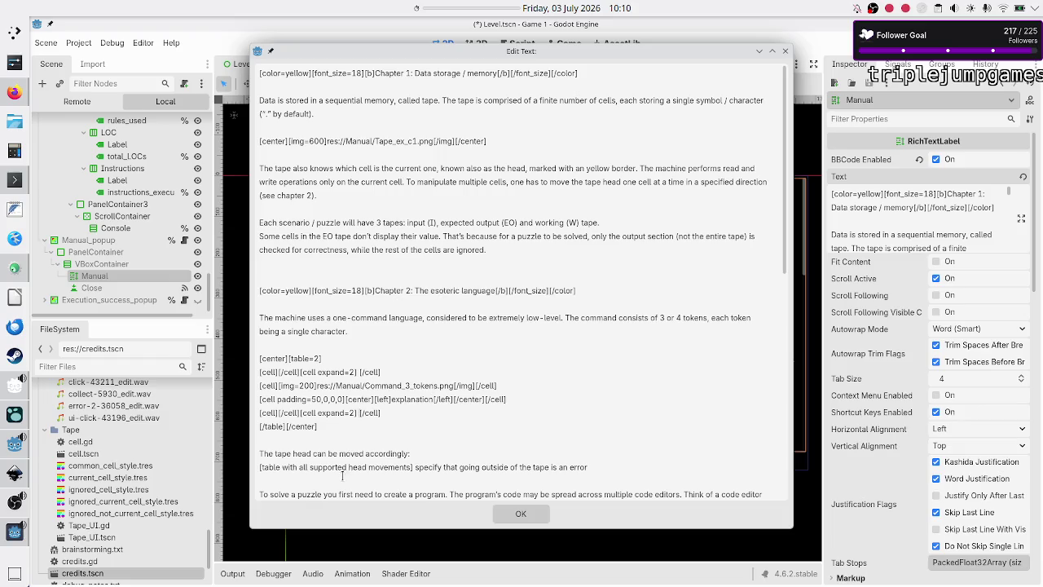
click(506, 514)
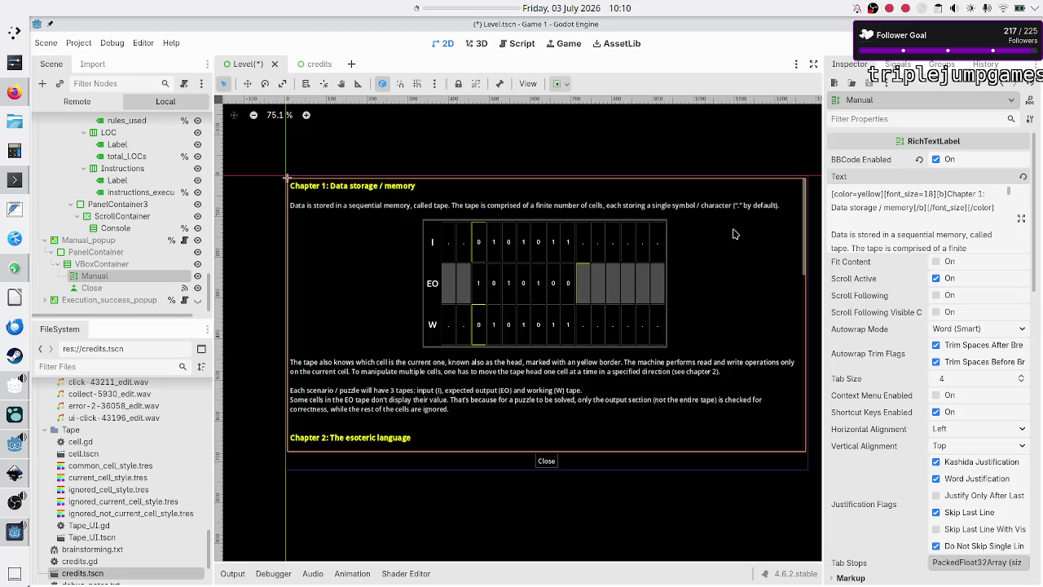
key(ctrl+s)
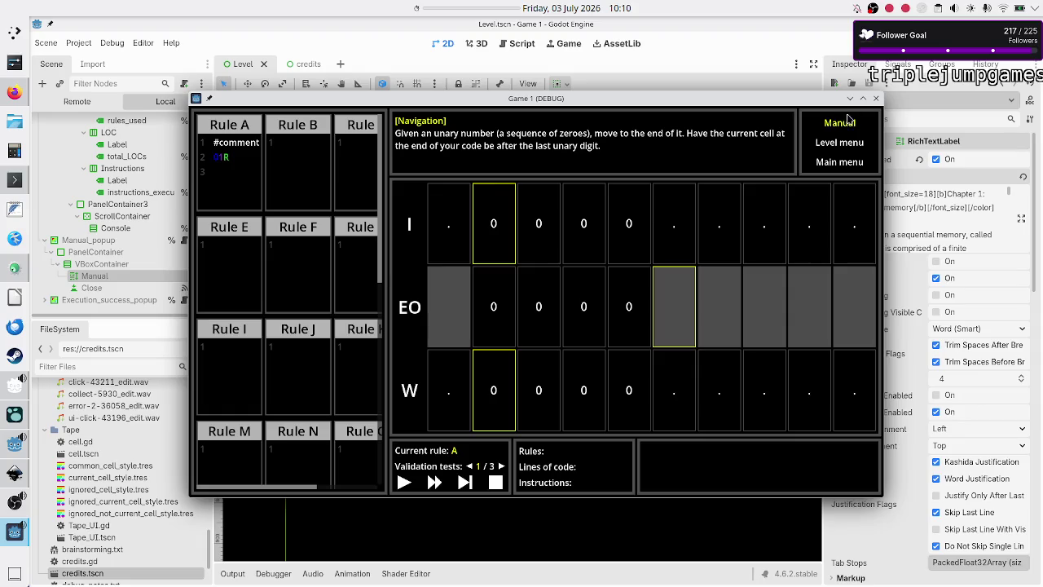
click(847, 123)
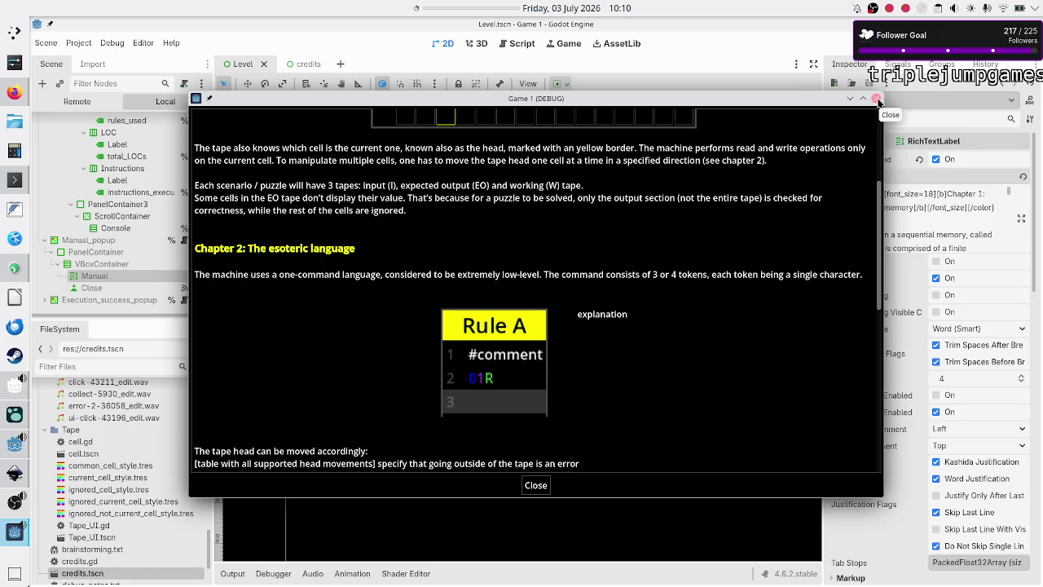
click(877, 100)
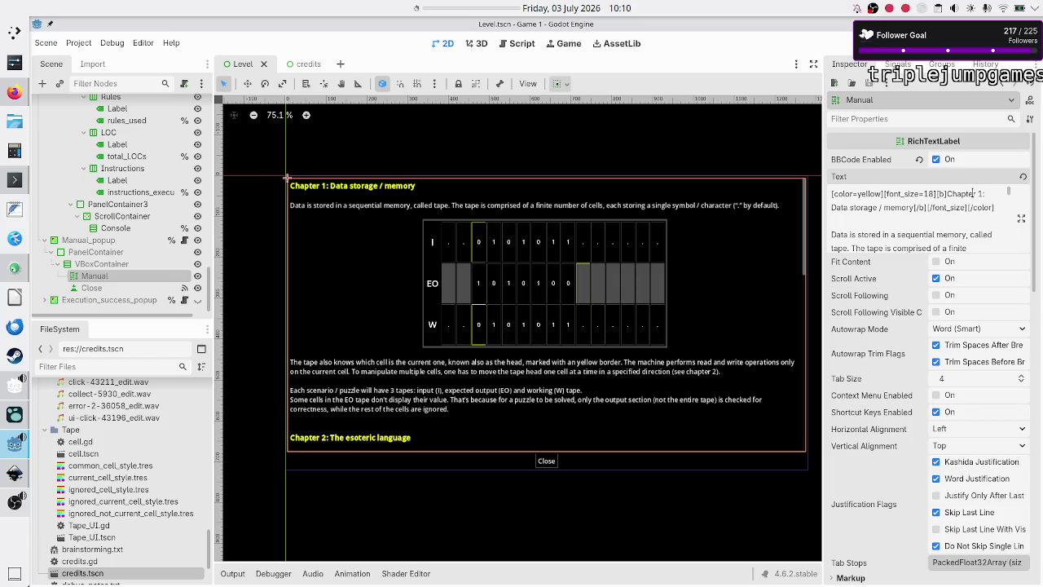
click(1020, 219)
Step: Delete both empty spacer cell lines from the Rule A table
click(514, 382)
key(shift+End)
key(BackSpace)
key(BackSpace)
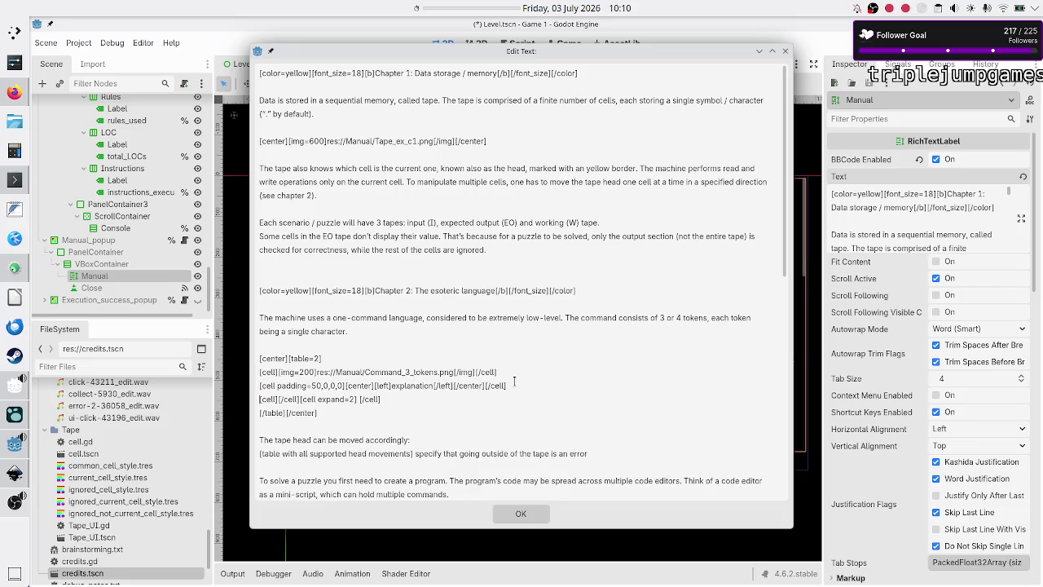
key(shift+End)
key(BackSpace)
key(BackSpace)
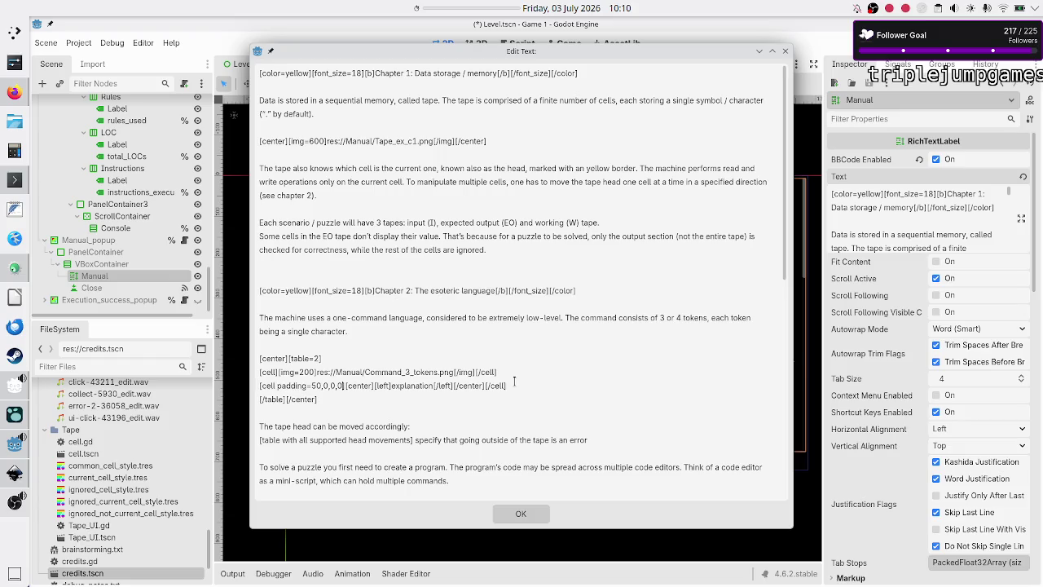
Step: Remove the [center] tags around the explanation and add [br][br][br] after [left]
key(BackSpace)
key(BackSpace)
key(BackSpace)
key(BackSpace)
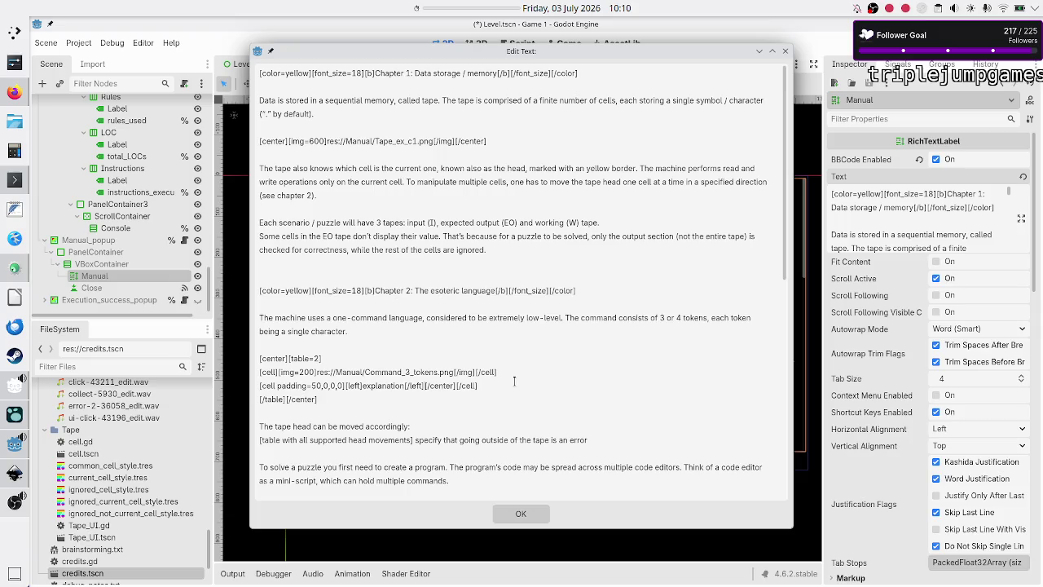
key(BackSpace)
key(BackSpace)
key(BackSpace)
text([)
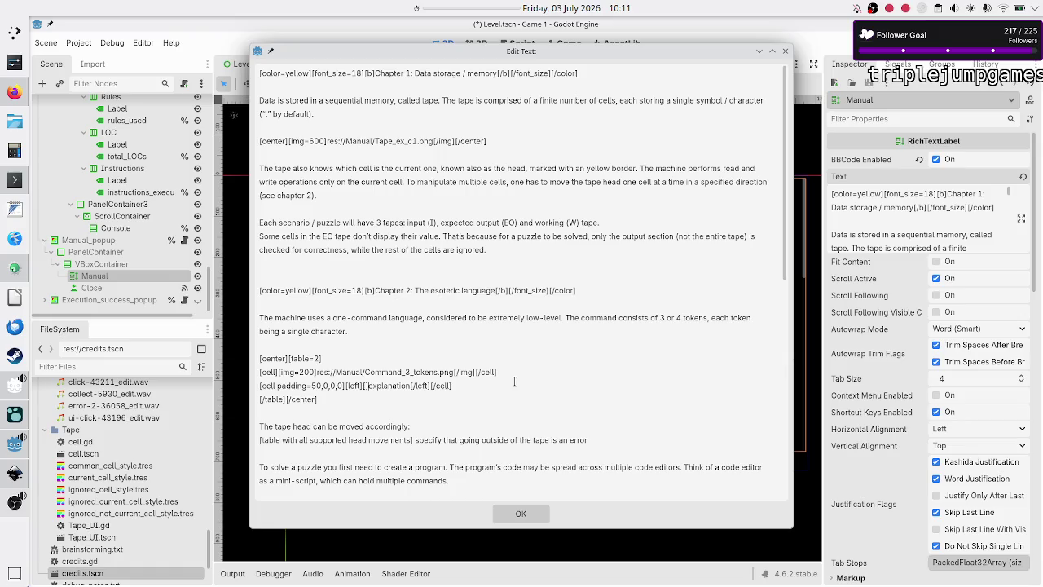
text(br])
text([br])
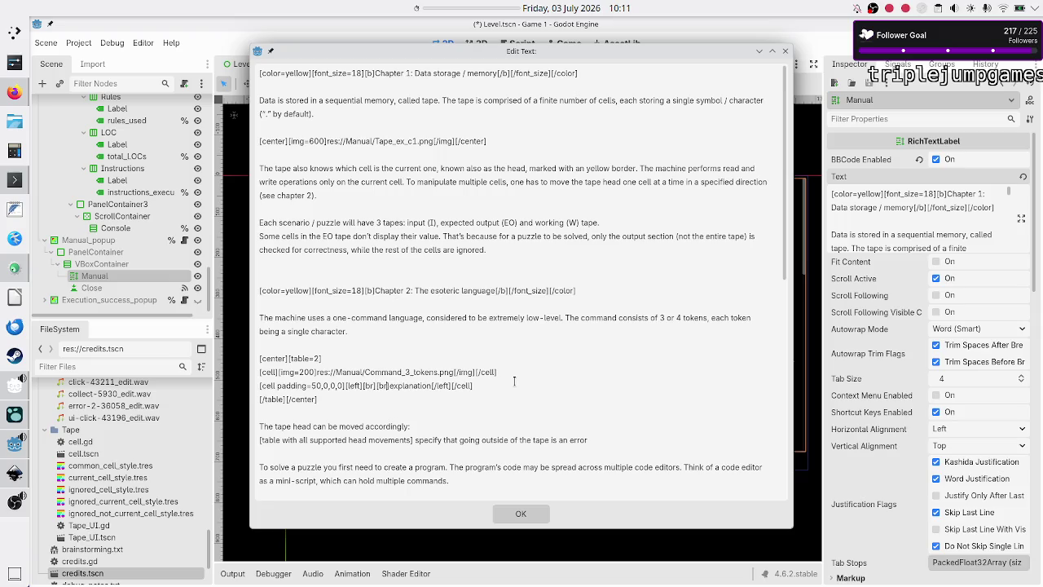
text([br])
Step: Apply the edited BBCode and glance at the cell options docs in Firefox
click(529, 514)
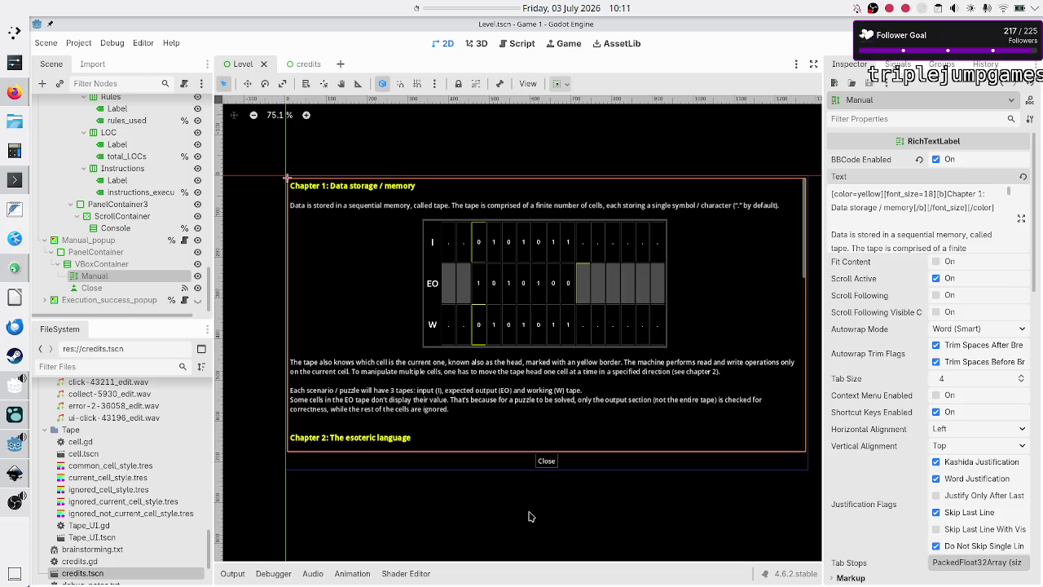
key(alt+Tab)
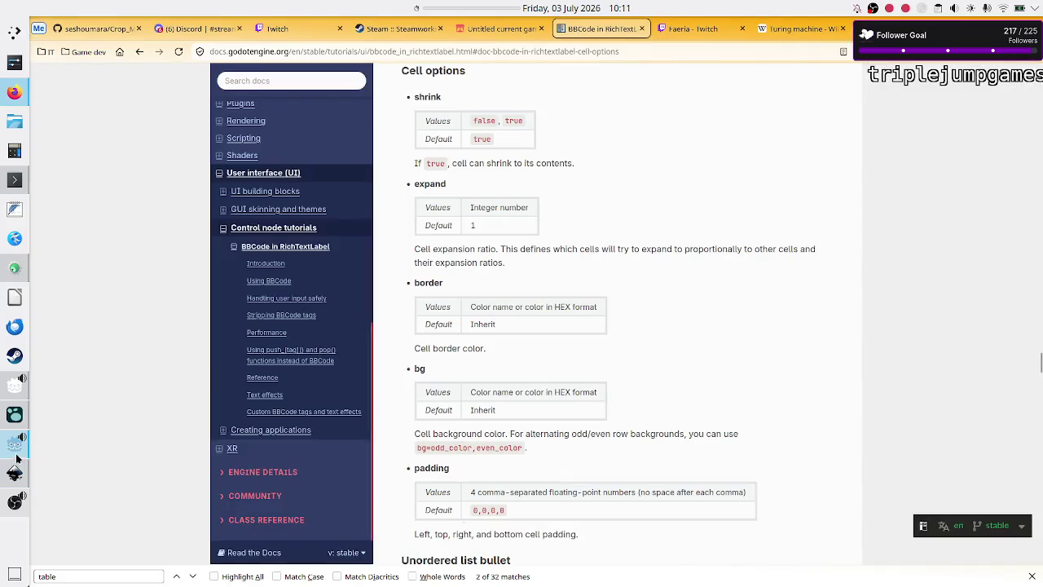
click(15, 444)
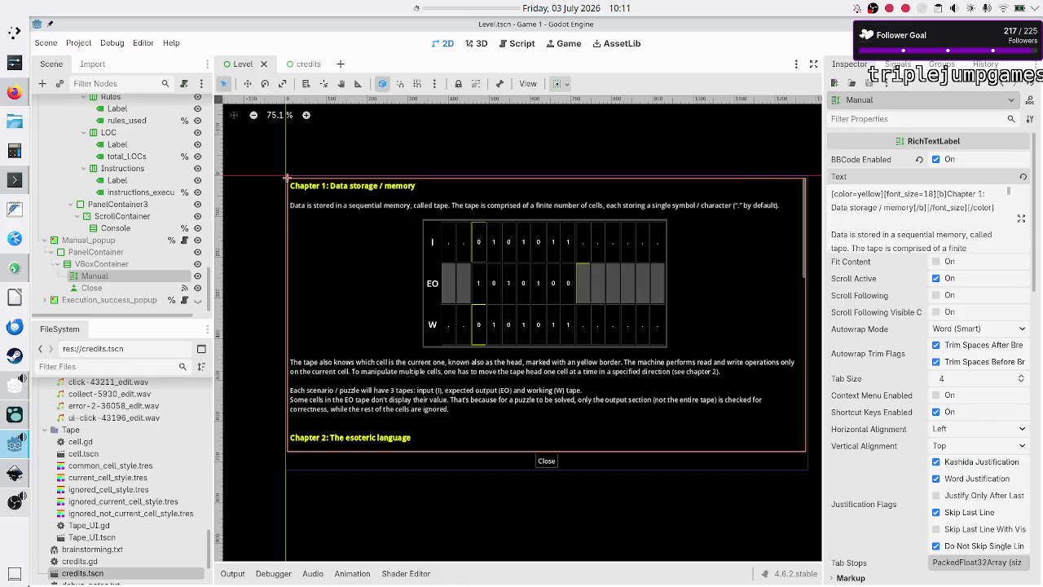
Step: Run the game, open Navigation's manual popup, and scroll to Chapter 2's Rule A table
key(F5)
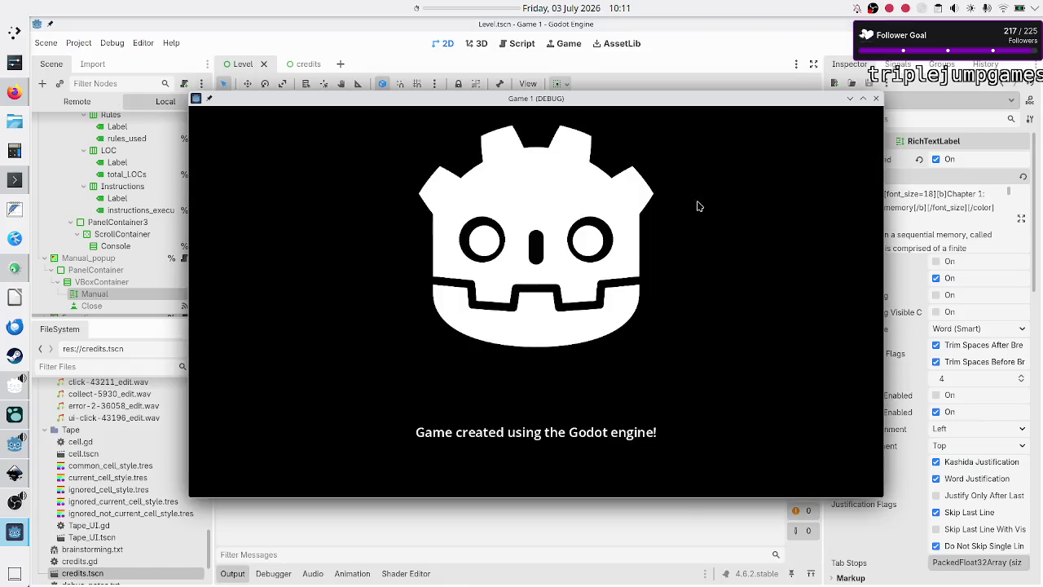
click(534, 356)
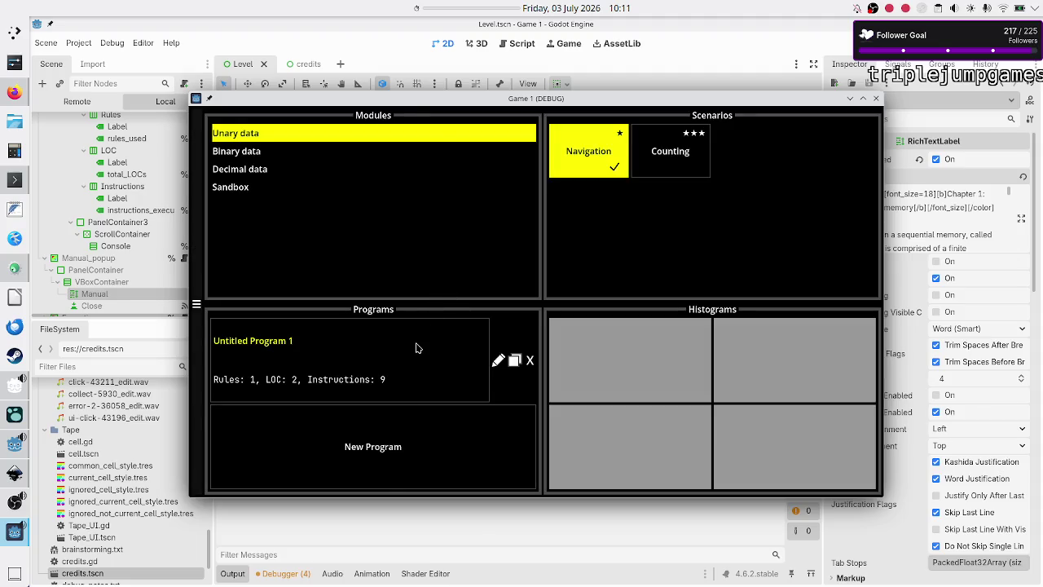
click(417, 346)
click(839, 123)
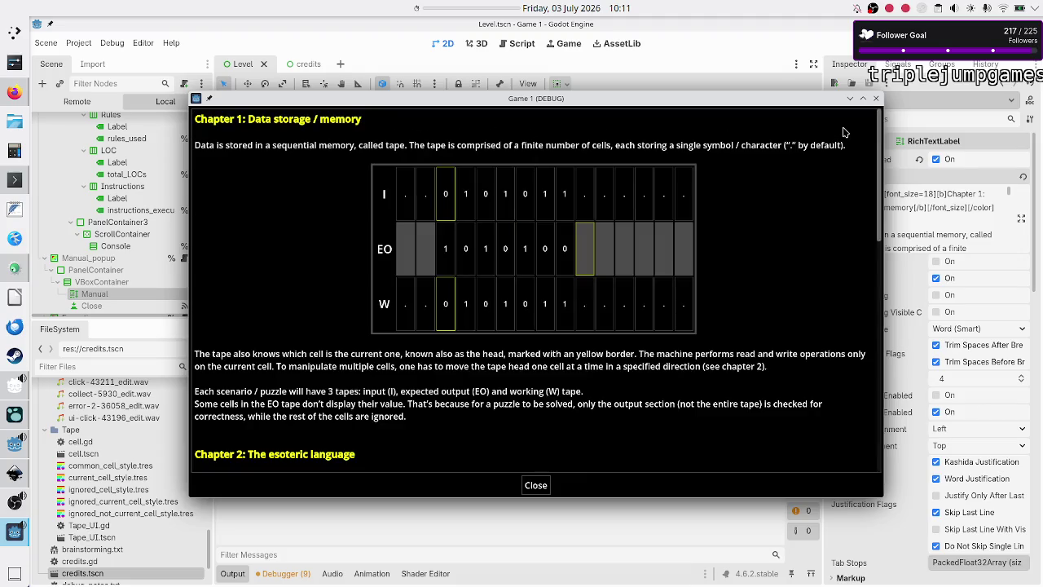
scroll(670, 255, down, 10)
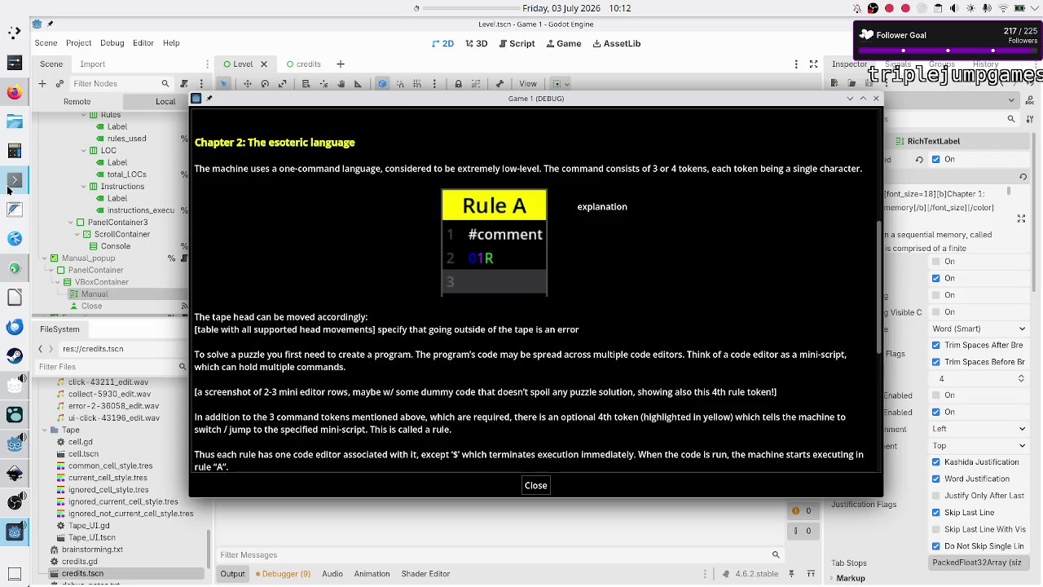
click(15, 180)
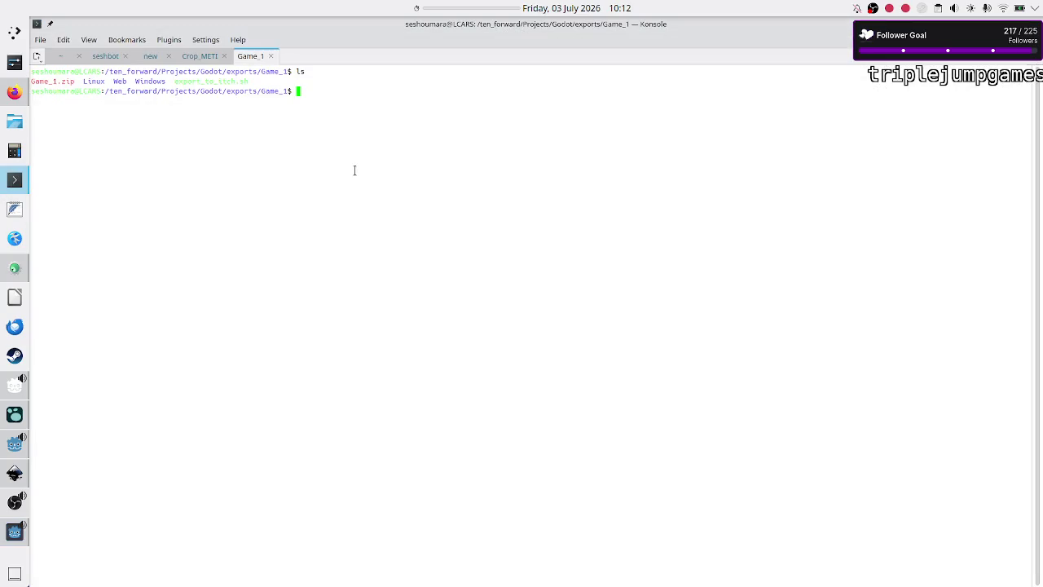
Step: In Konsole, enter the Manual folder and run file on Command_3_tokens.png, showing 123 x 124
click(204, 54)
text(cd Ma)
key(Return)
text(cd Manual/)
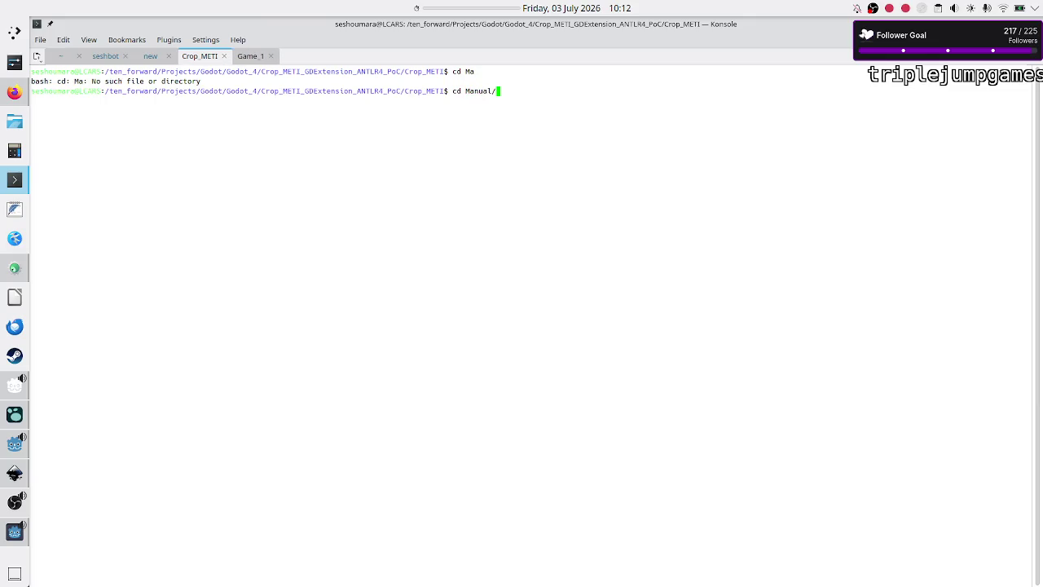
key(Return)
text(ls)
key(Return)
text(file)
text( Tape)
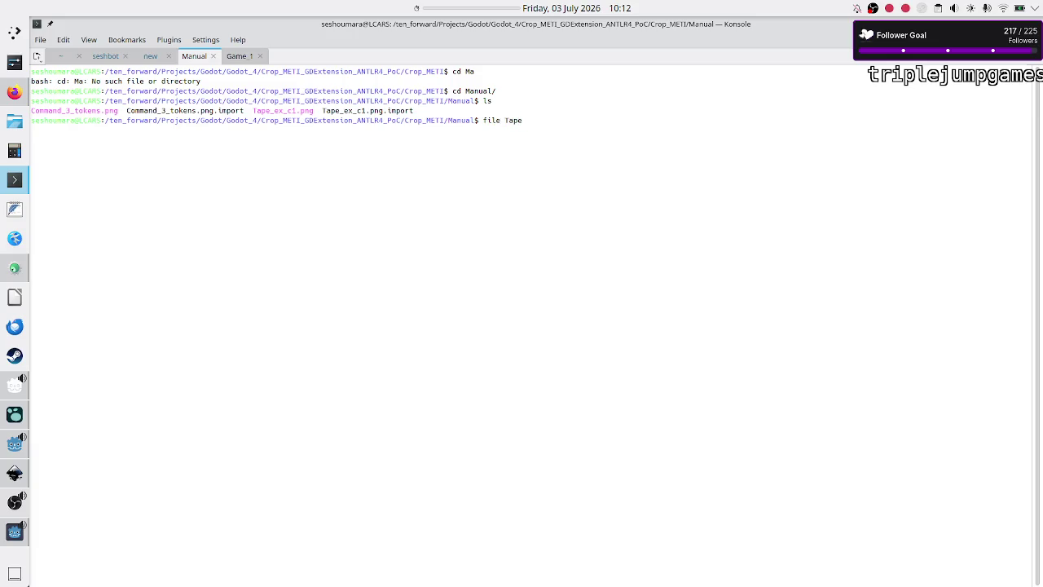
key(Tab)
key(BackSpace)
key(BackSpace)
key(BackSpace)
key(BackSpace)
key(BackSpace)
key(BackSpace)
text(Comma)
key(Tab)
key(Return)
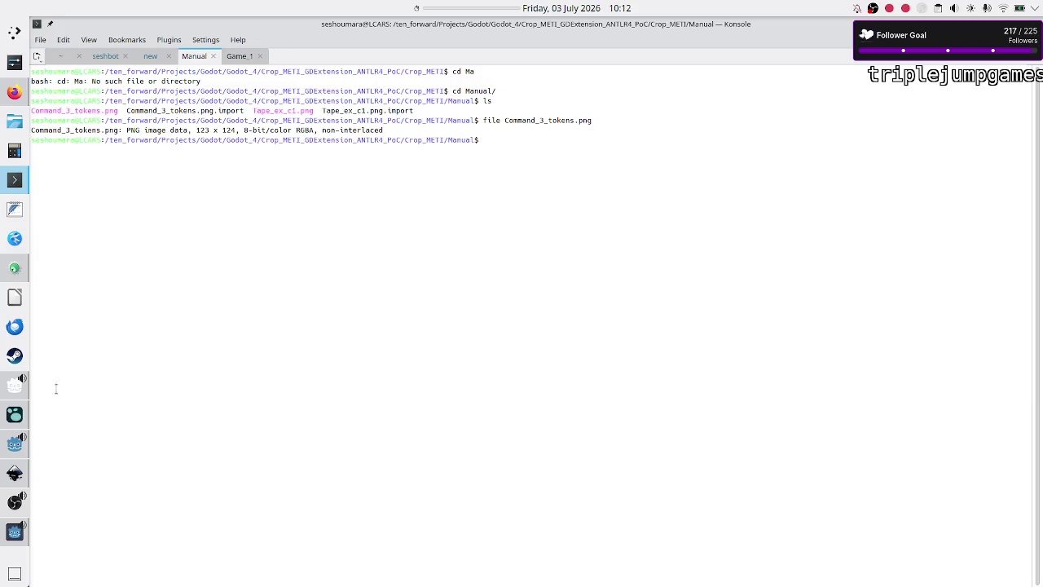
Step: Reopen the Manual's BBCode, select the 200 image width, and work out sizes in KCalc
click(14, 384)
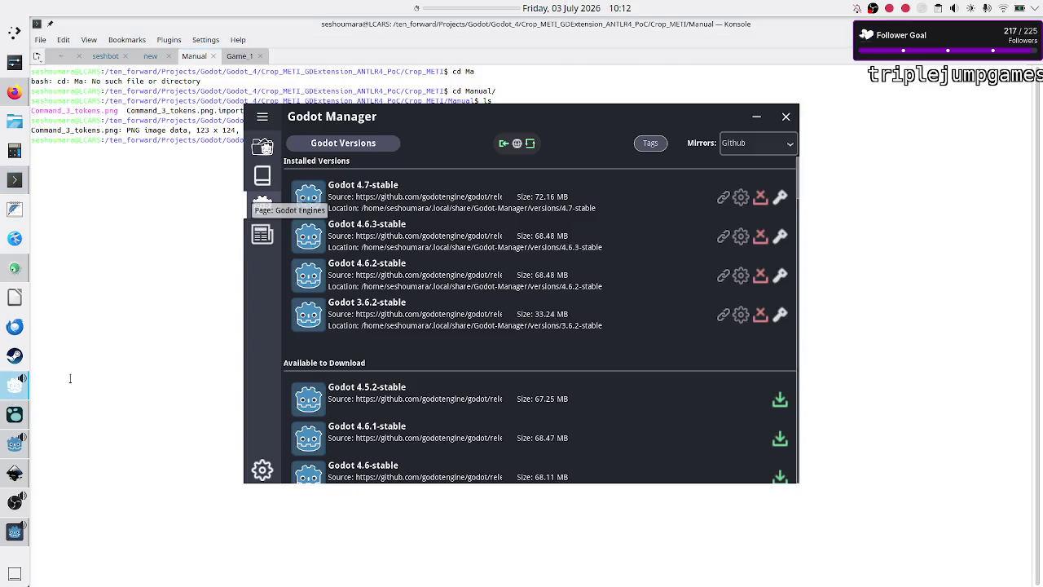
click(147, 384)
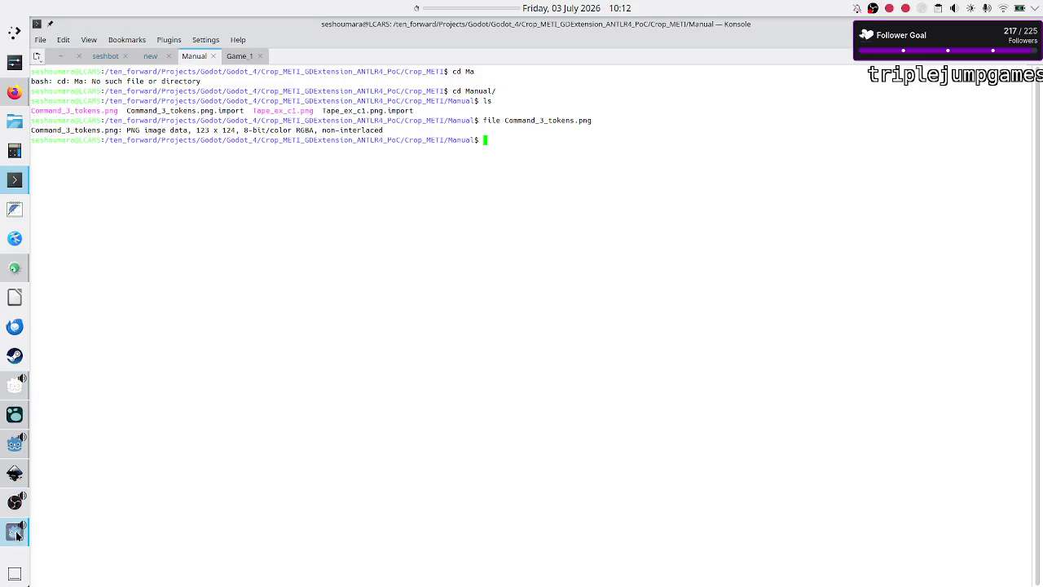
click(17, 534)
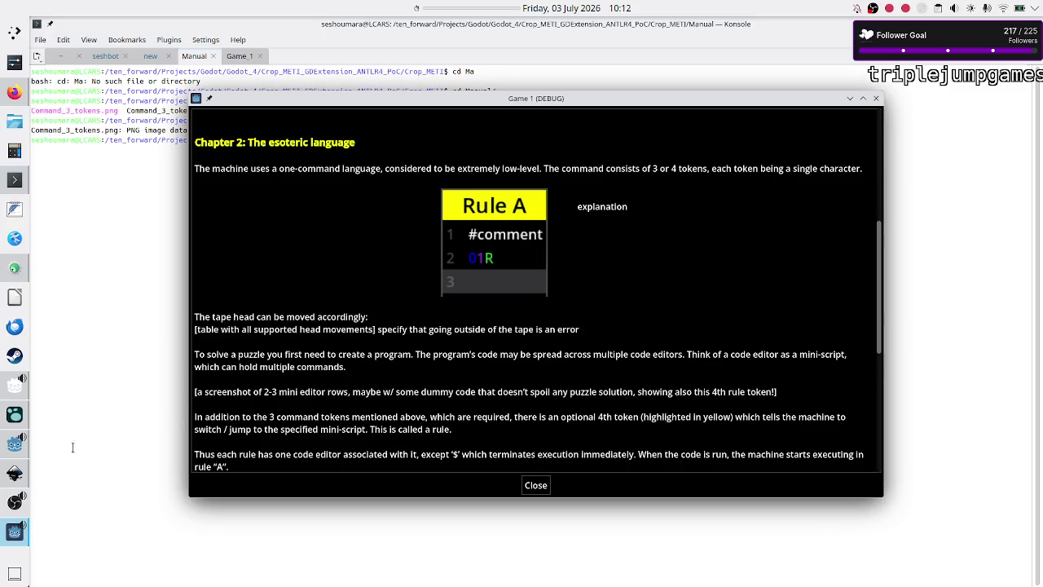
click(14, 444)
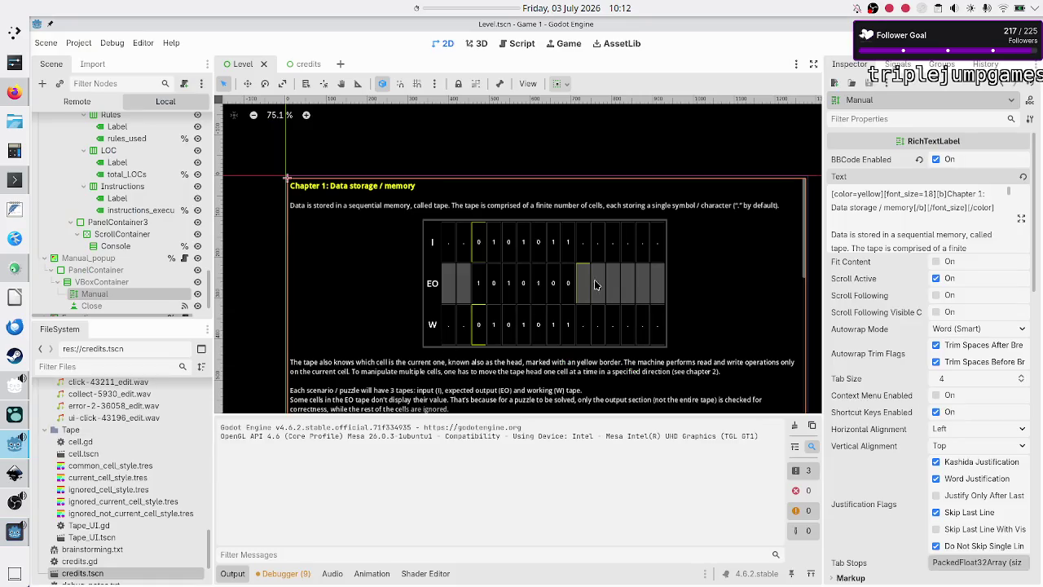
click(1021, 218)
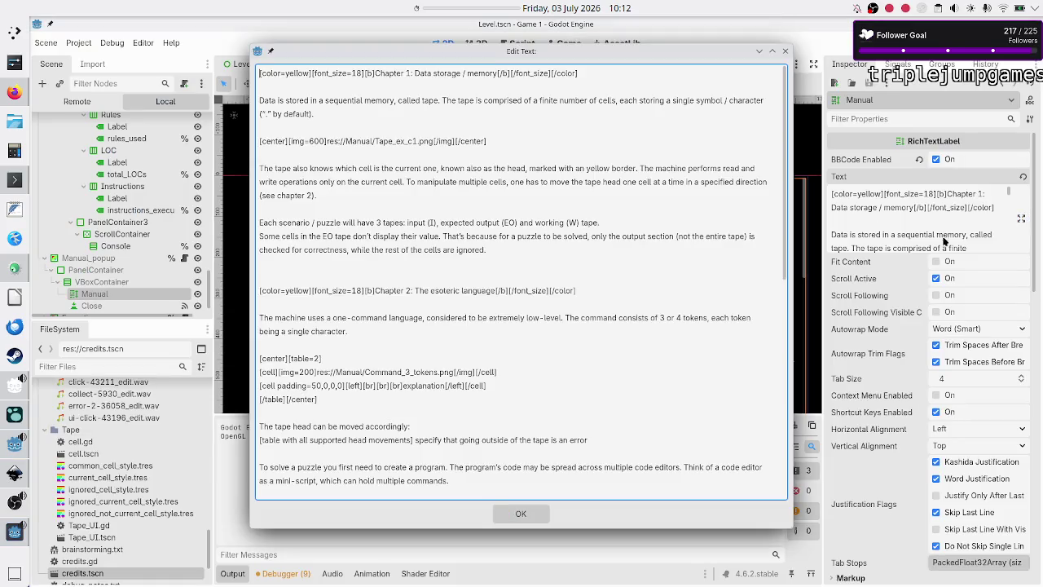
double_click(306, 372)
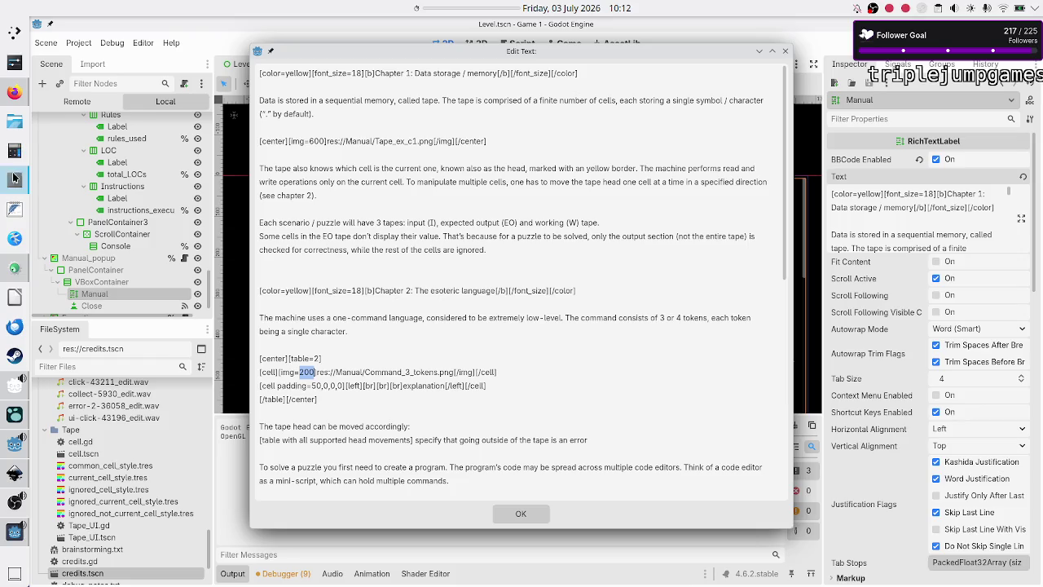
click(14, 180)
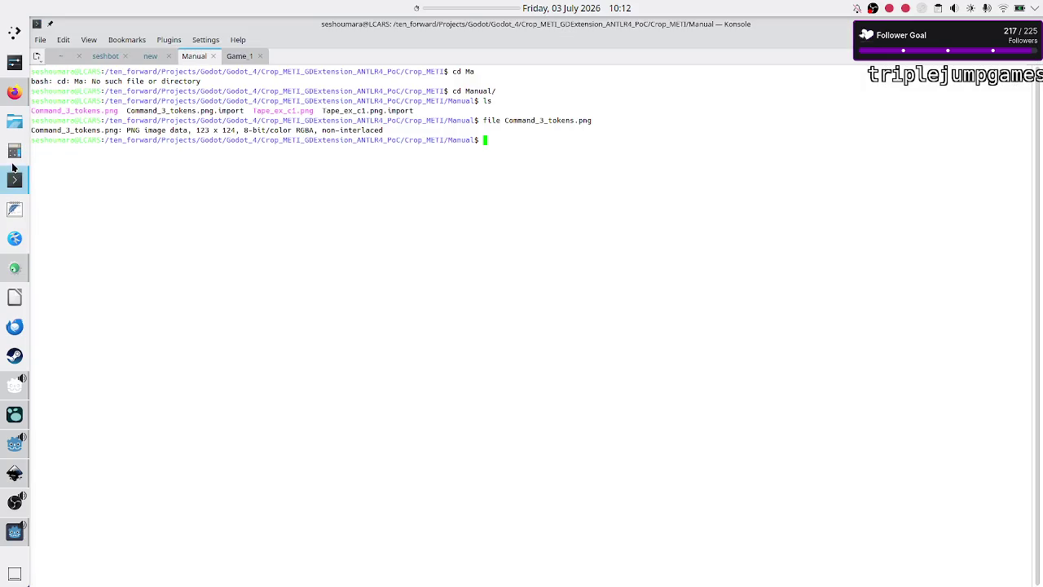
click(14, 152)
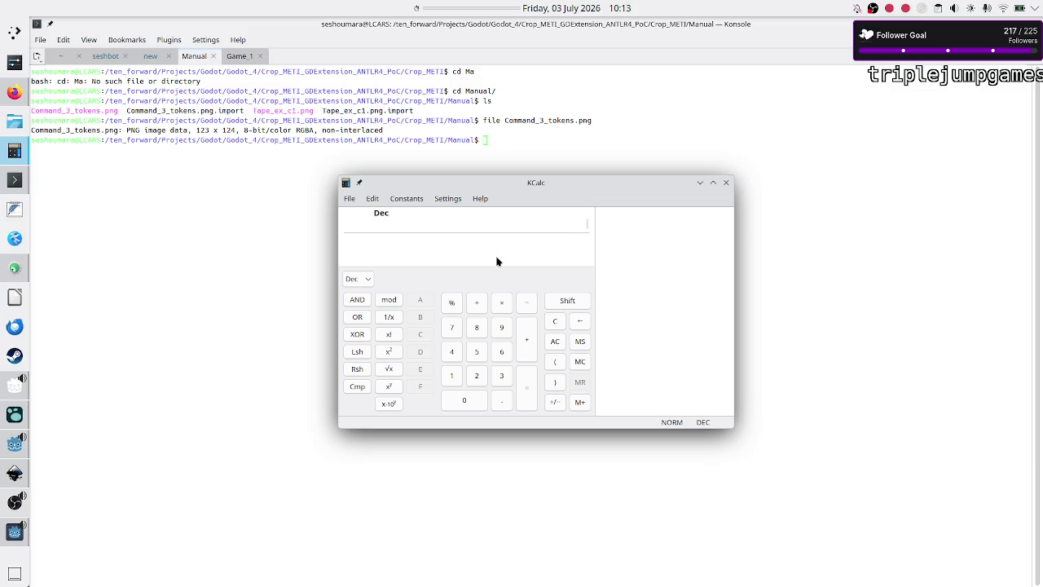
key(ctrl+q)
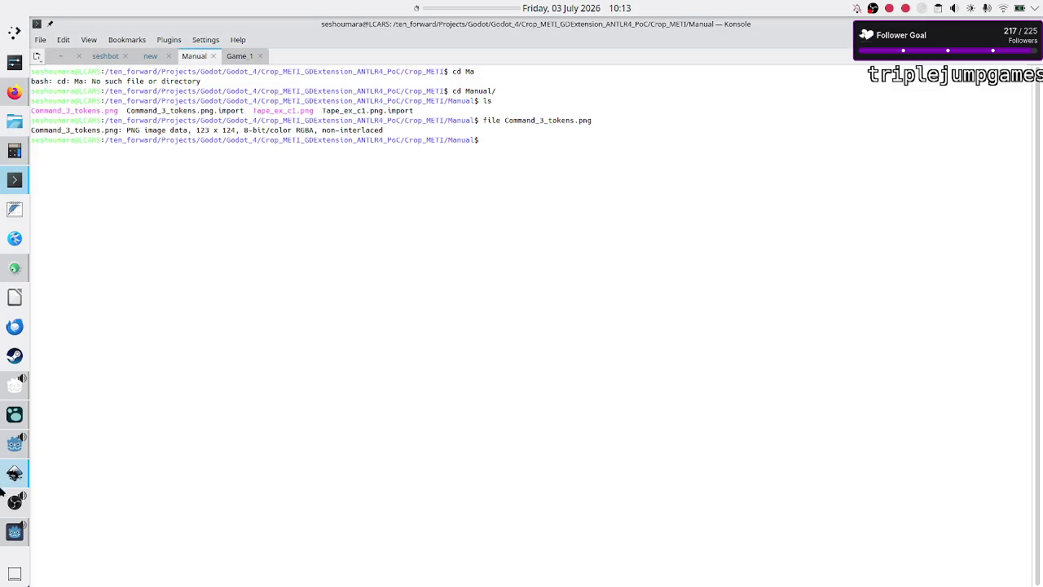
click(15, 444)
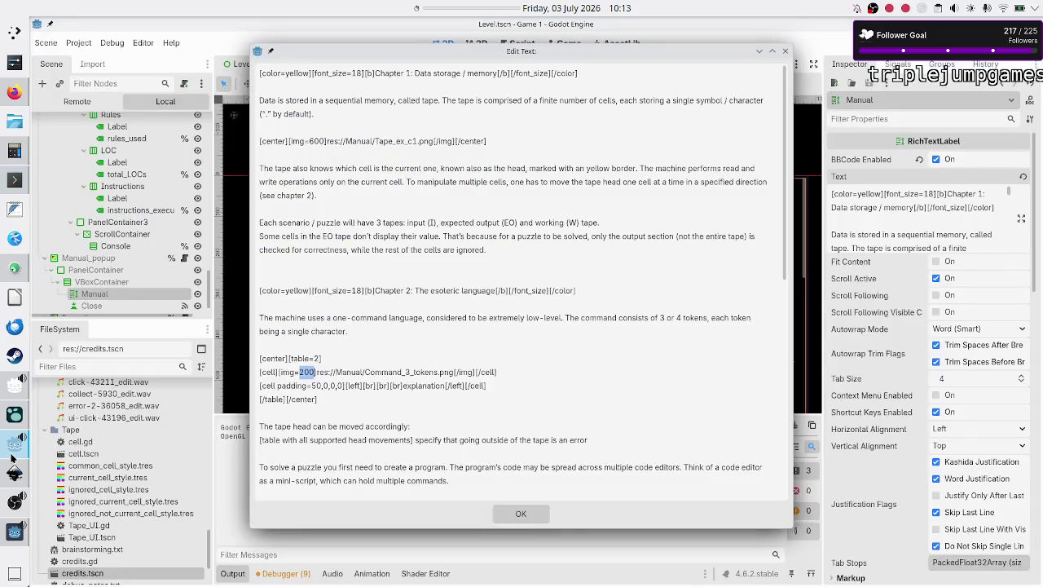
Step: Delete the [br][br][br] line breaks before the explanation text
click(404, 375)
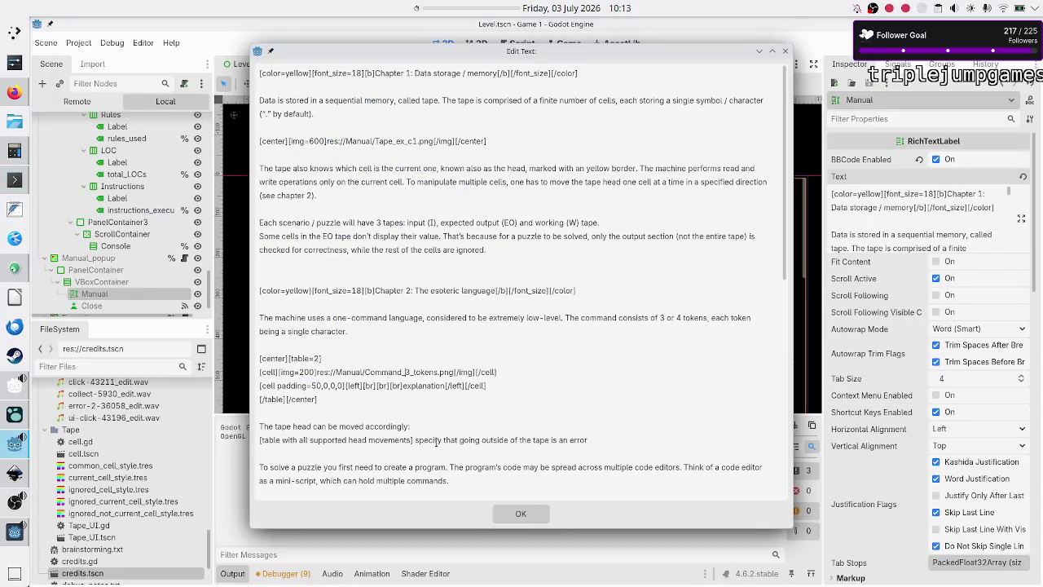
key(shift+Left)
key(shift+Left)
key(shift+Left)
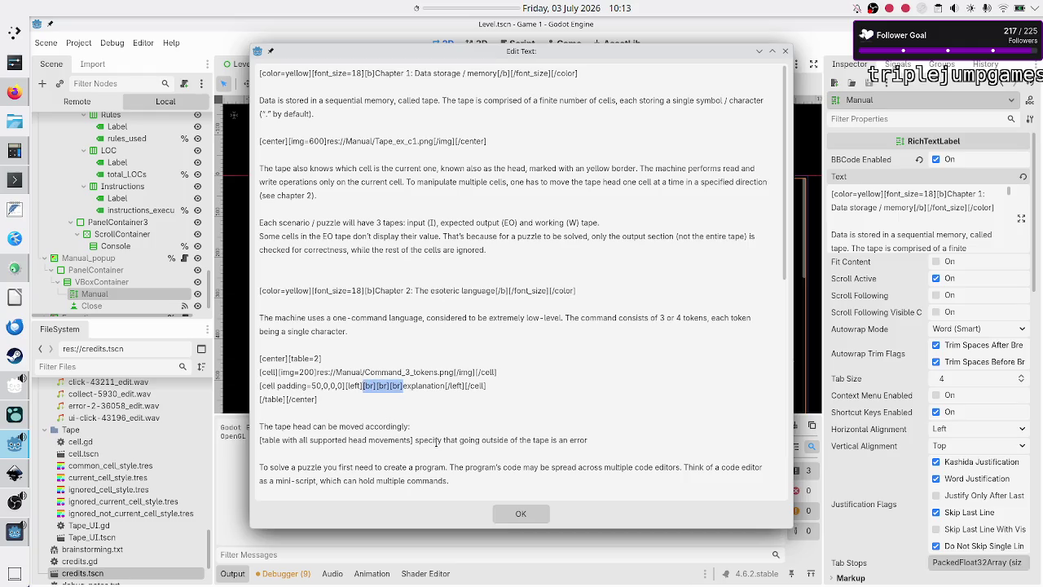
key(BackSpace)
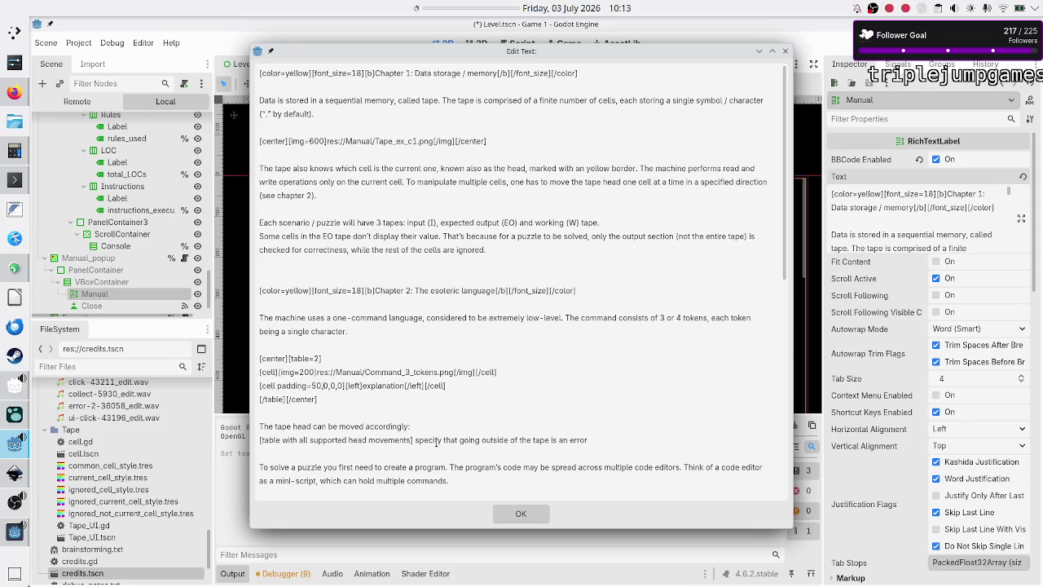
Step: Set the explanation cell's padding to 50,50,0,0, apply the text, and save the scene
key(BackSpace)
key(BackSpace)
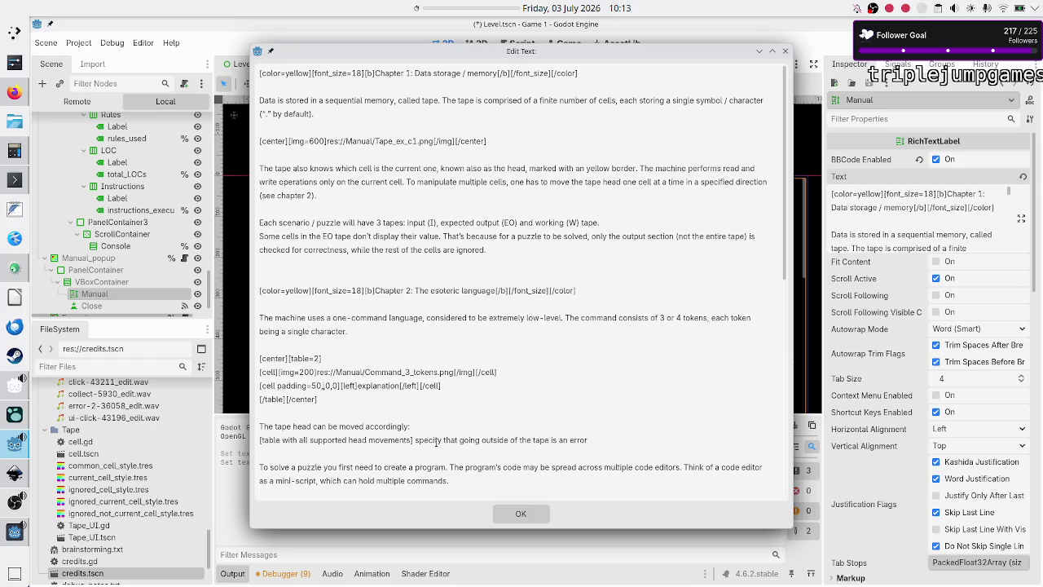
text(50,)
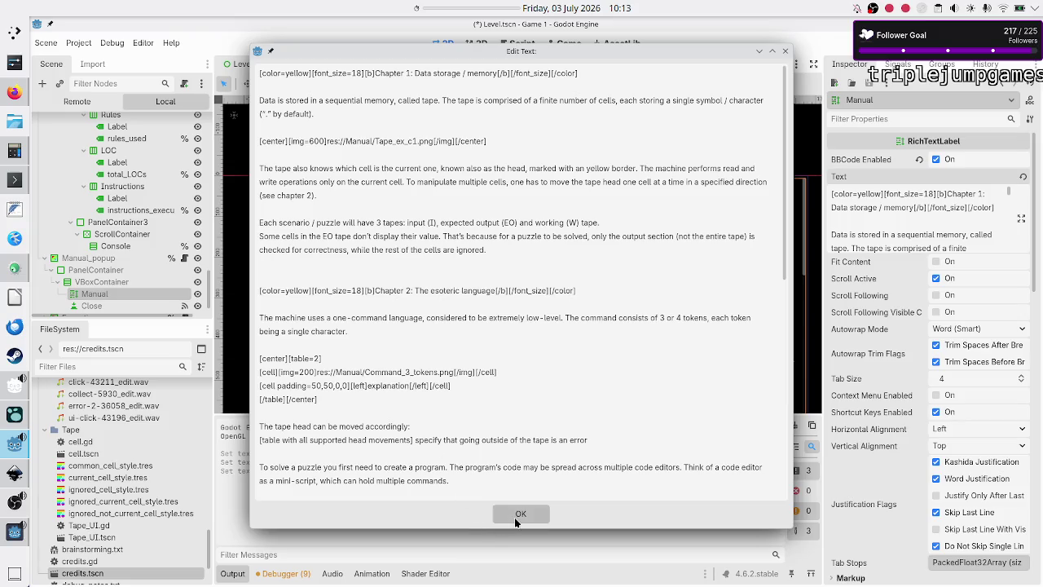
click(514, 515)
key(ctrl+s)
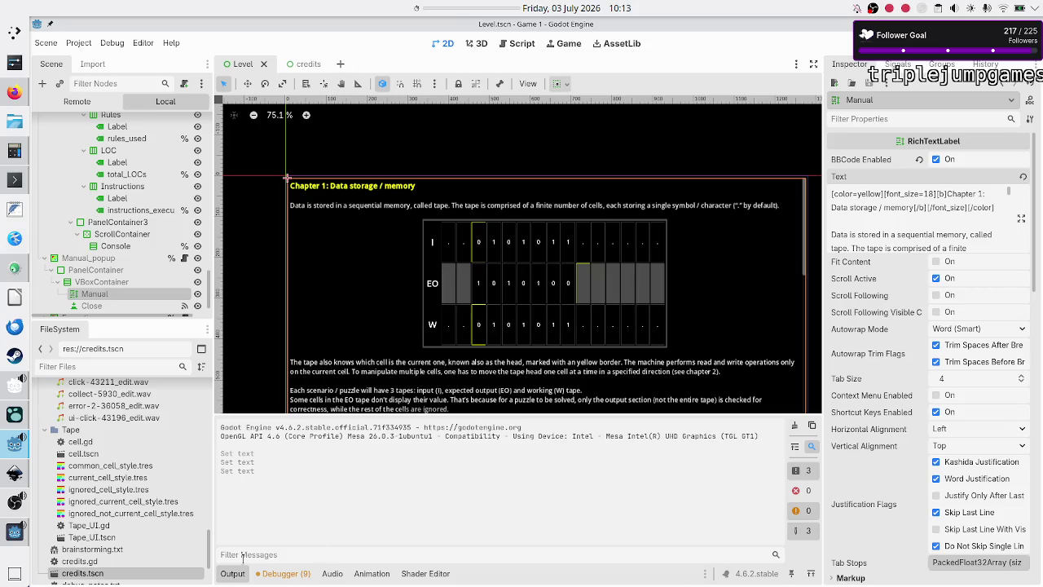
Step: After checking the running manual, set the explanation cell's padding back to 50,0,0,0 and apply it
mouse_move(10, 538)
click(110, 501)
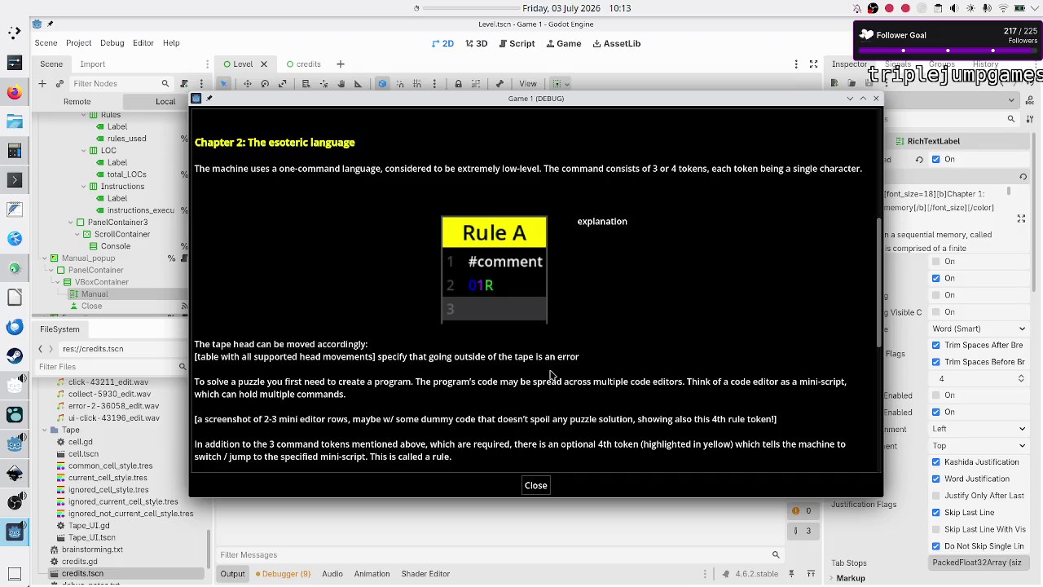
click(518, 522)
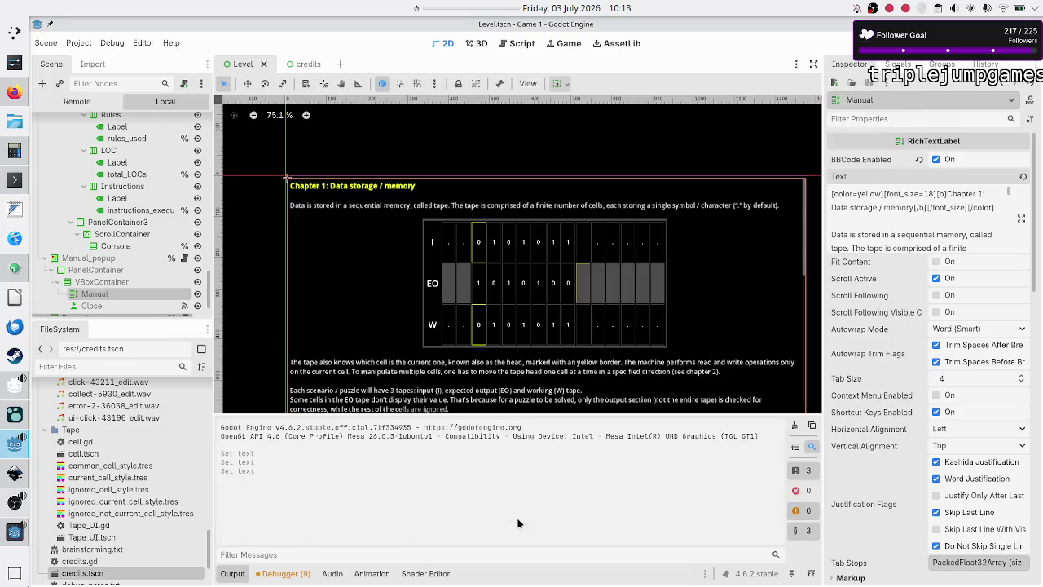
click(1020, 219)
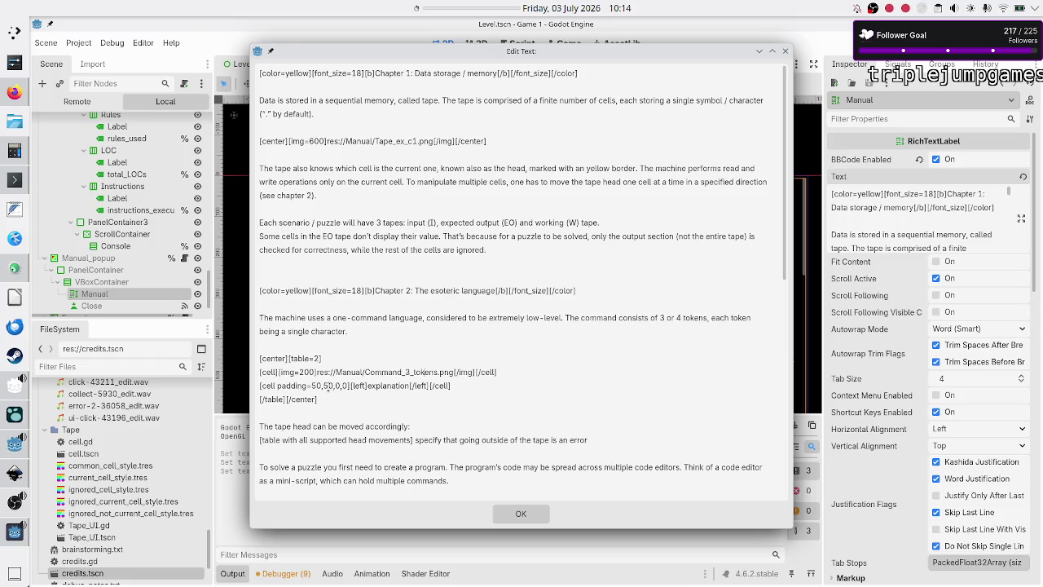
key(BackSpace)
key(BackSpace)
key(BackSpace)
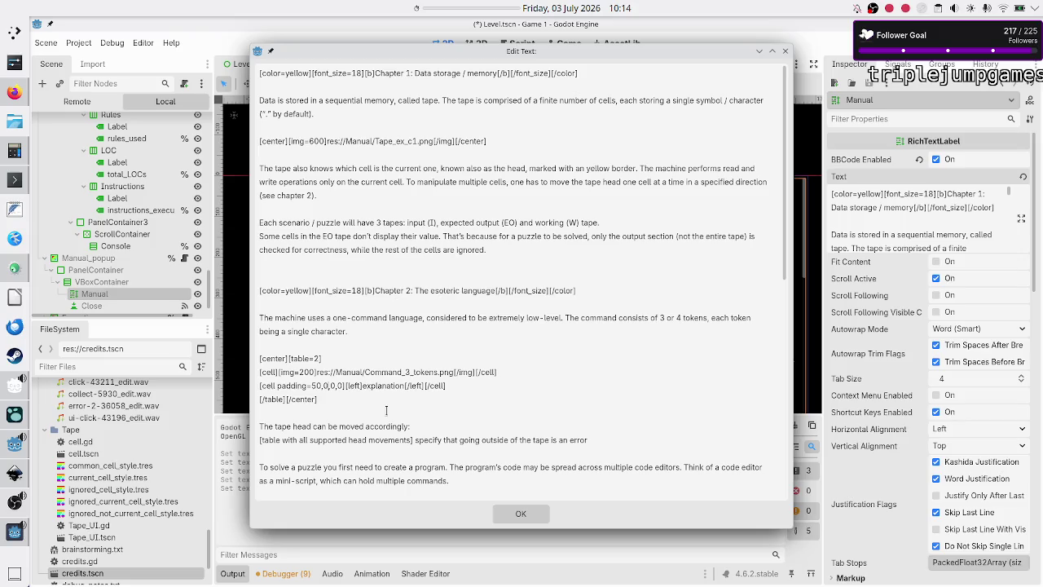
click(536, 513)
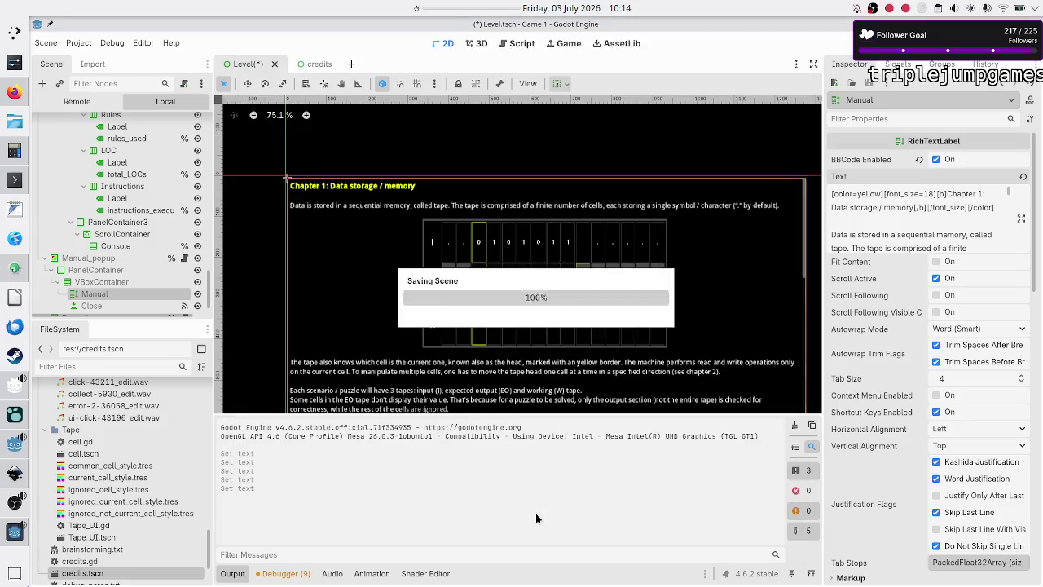
Step: Save and run the scene to preview the manual, then close the game and reopen the BBCode text
key(F6)
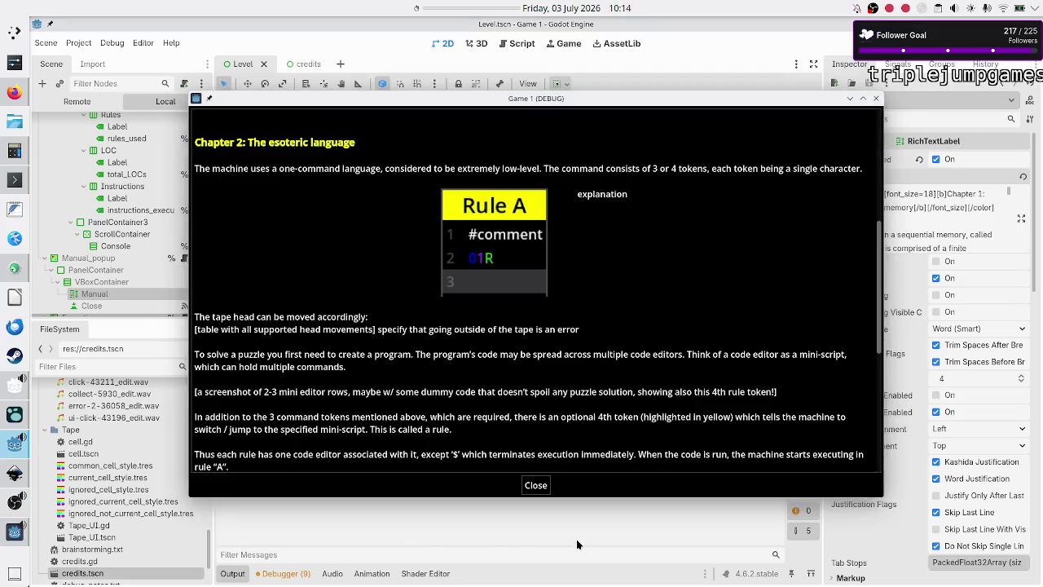
key(F8)
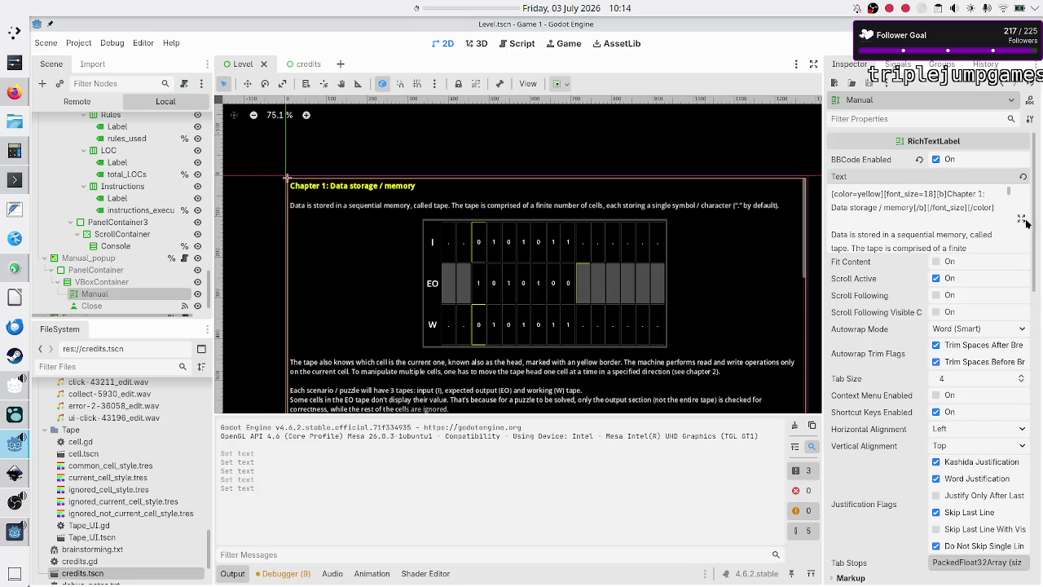
click(1021, 219)
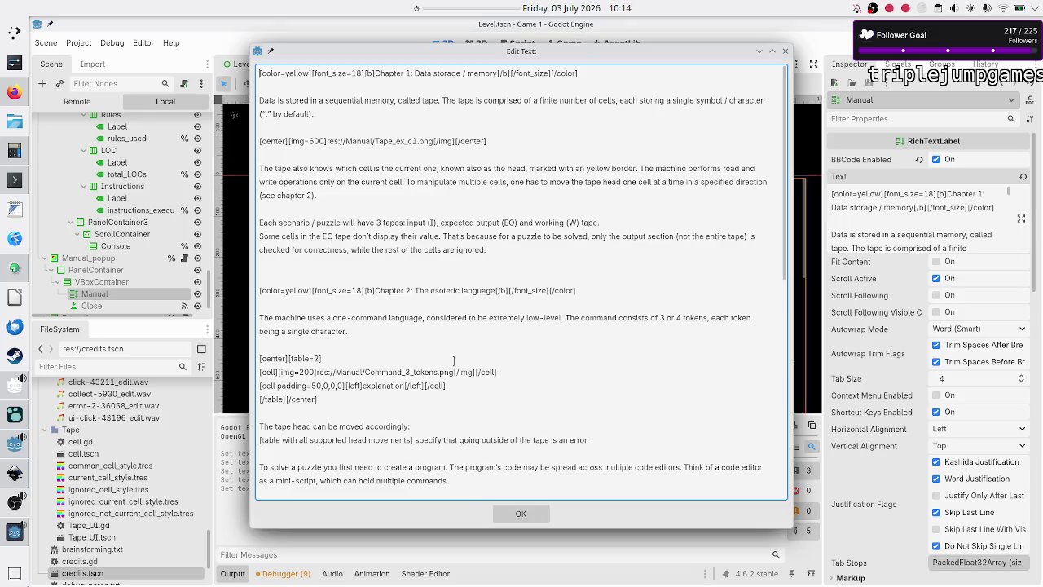
Step: Delete the stray character and the placeholder word 'explanation' from the text cell
click(457, 383)
key(BackSpace)
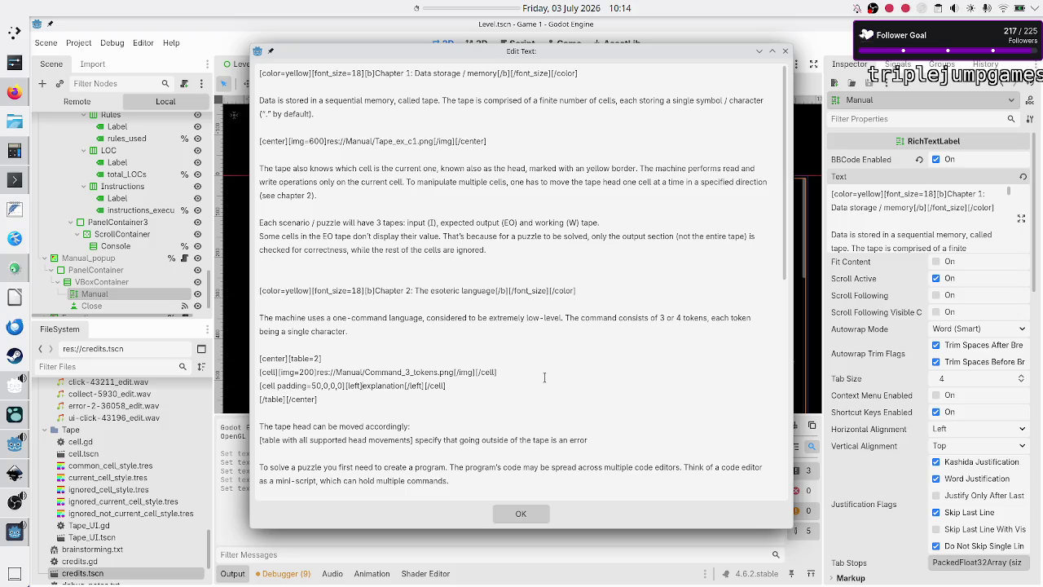
key(shift+Right)
key(shift+Right)
key(shift+Right)
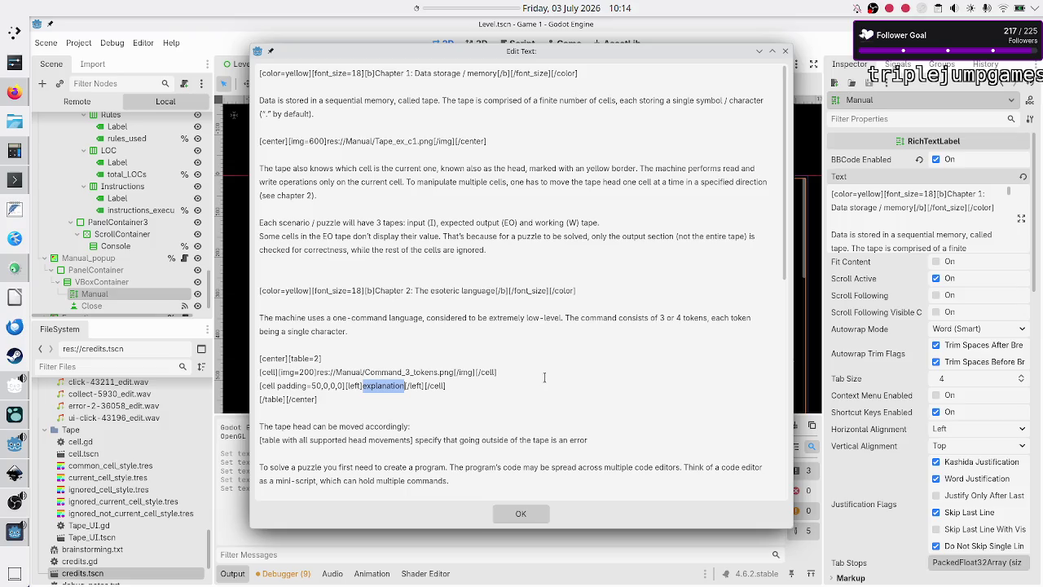
key(BackSpace)
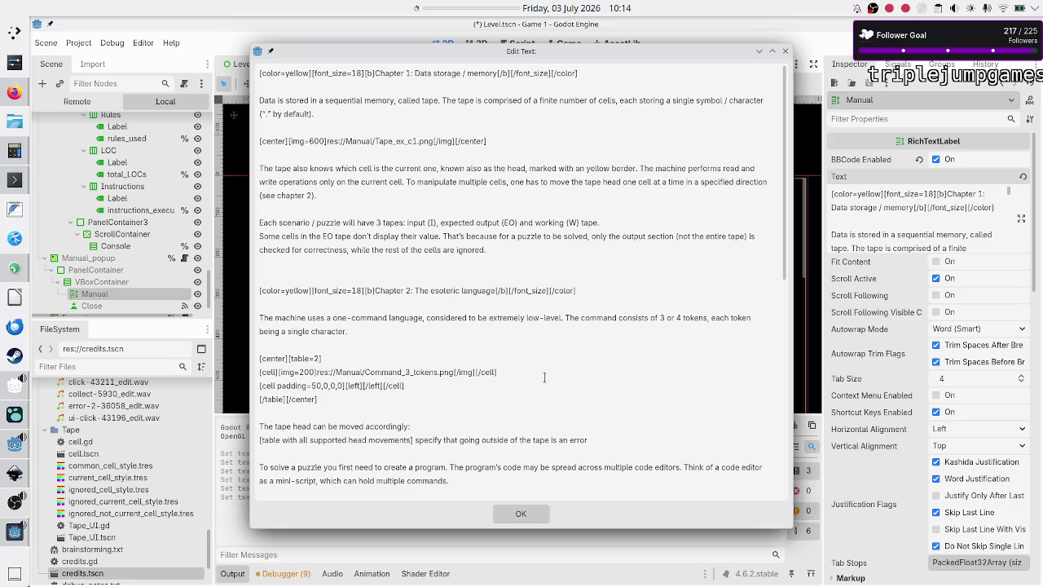
Step: Restore the game window on the right, set it to Keep Above Others, and move the editor left
key(alt+Tab)
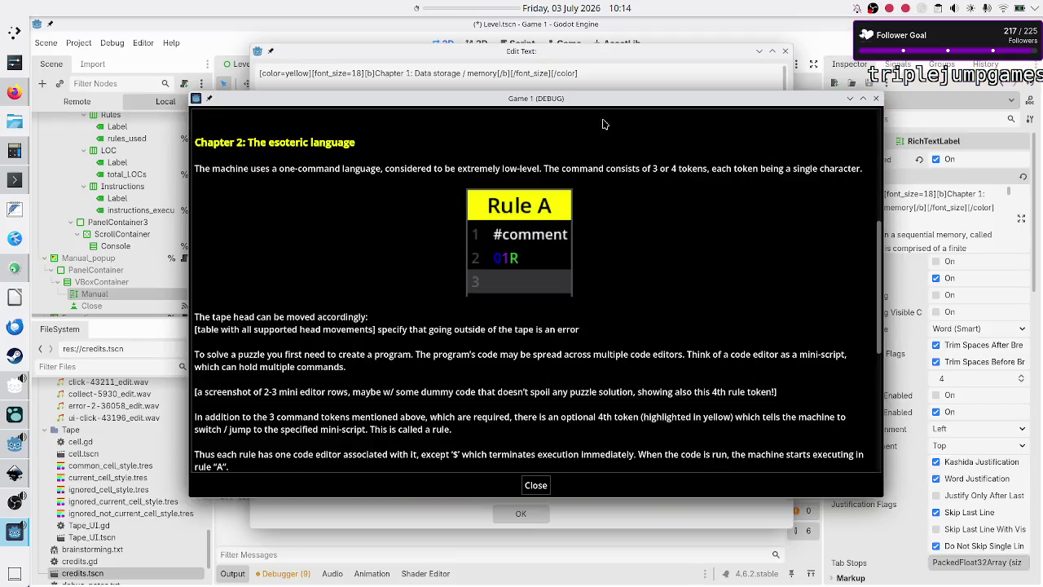
mouse_move(603, 98)
mouse_down()
mouse_move(742, 47)
mouse_move(788, 8)
mouse_up()
double_click(788, 24)
mouse_move(492, 106)
mouse_down()
mouse_move(788, 96)
mouse_move(819, 48)
mouse_move(918, 32)
mouse_up()
right_click(913, 32)
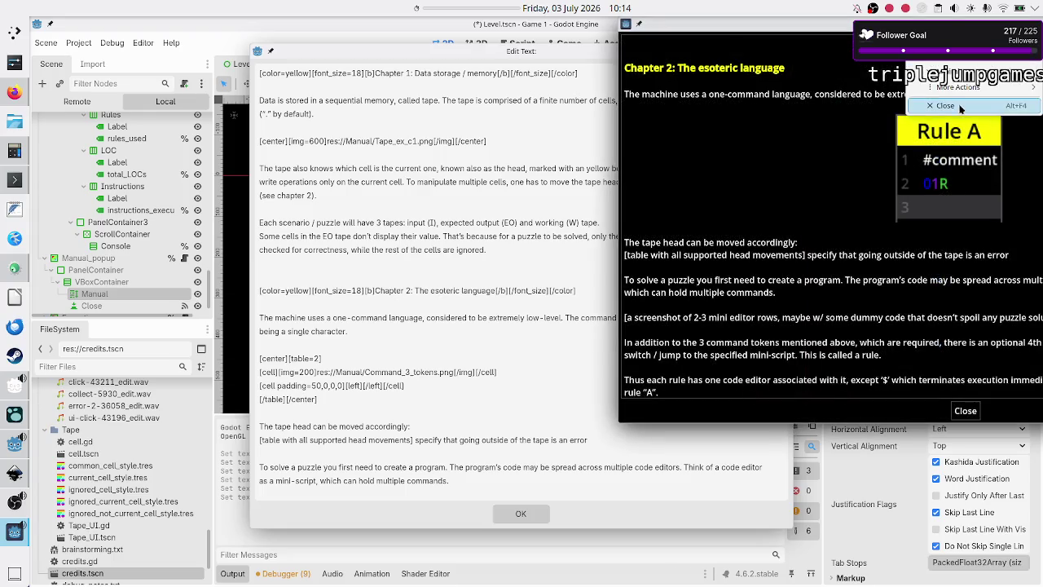
mouse_move(937, 86)
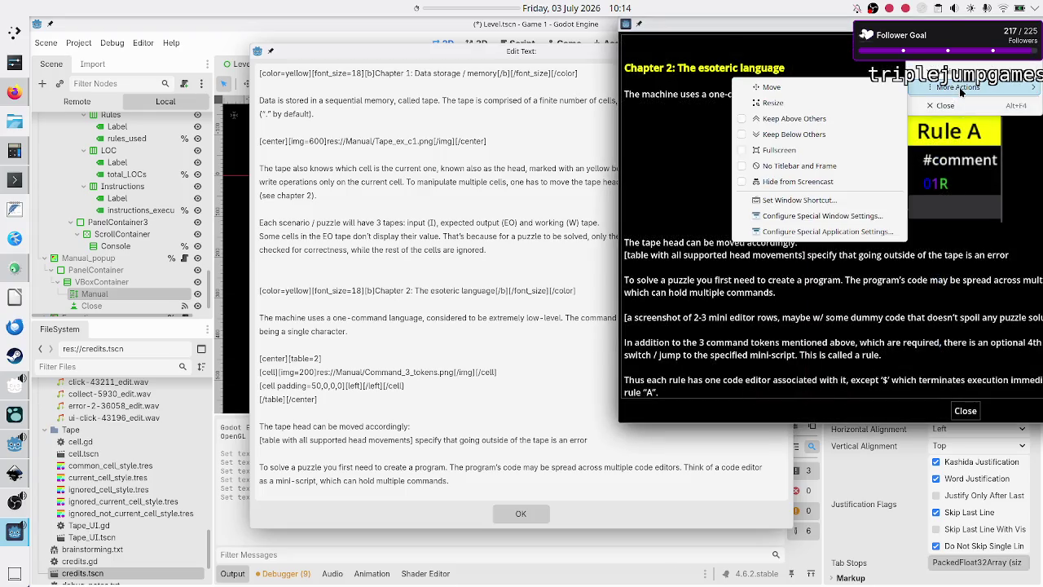
click(832, 121)
click(431, 398)
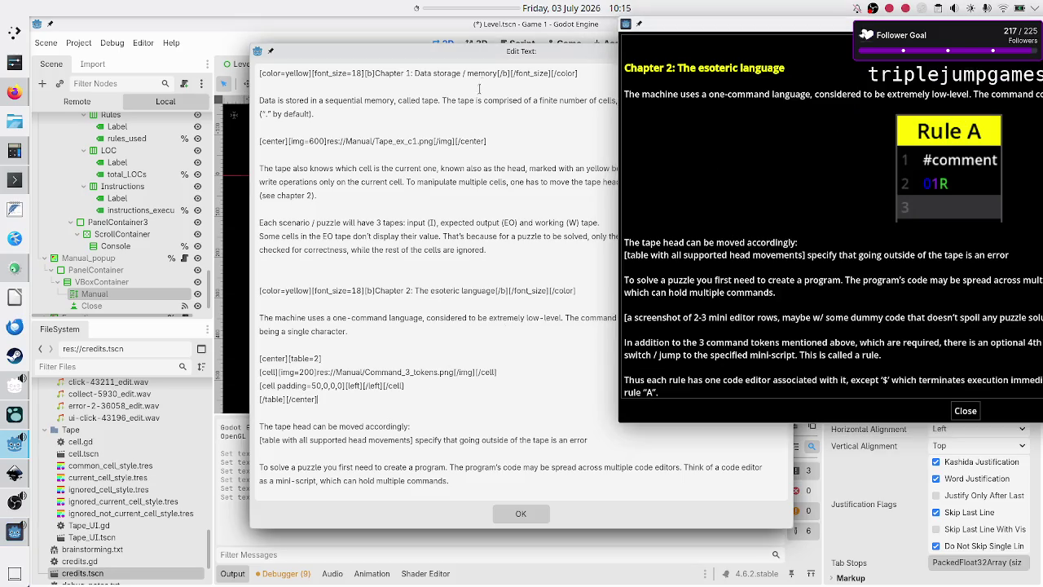
drag(512, 53, 327, 51)
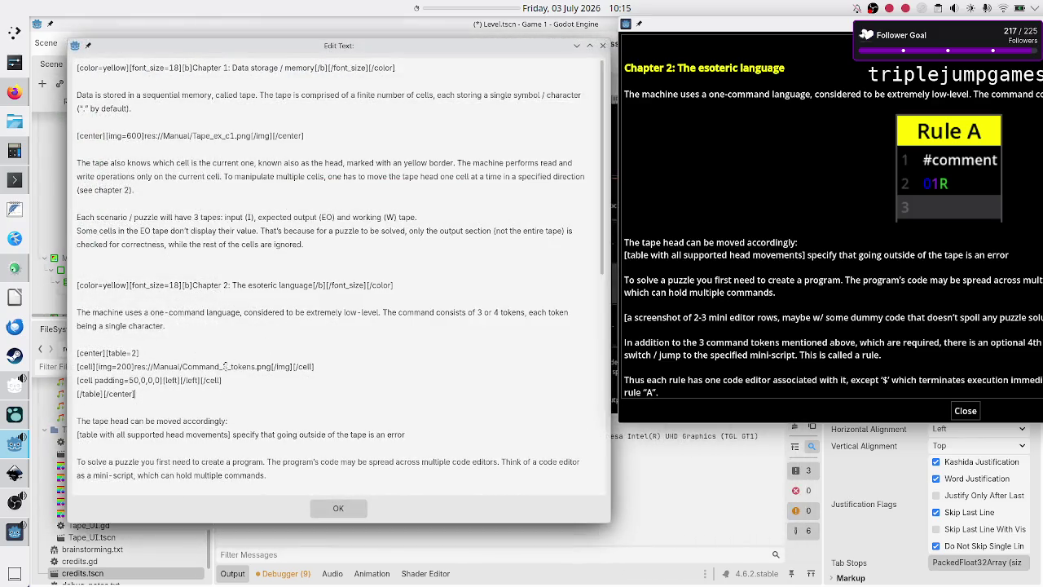
Step: Replace the T in [left][/left] with 'For a command to be executed, it has to first match the value of the tape's head.'
click(167, 380)
text(T)
key(BackSpace)
text(The first )
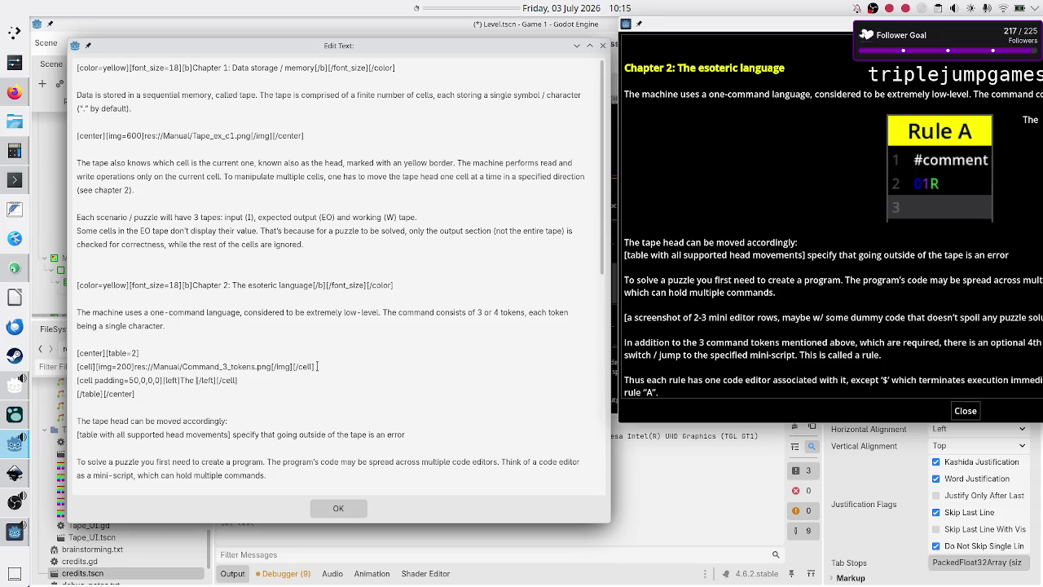
text(token)
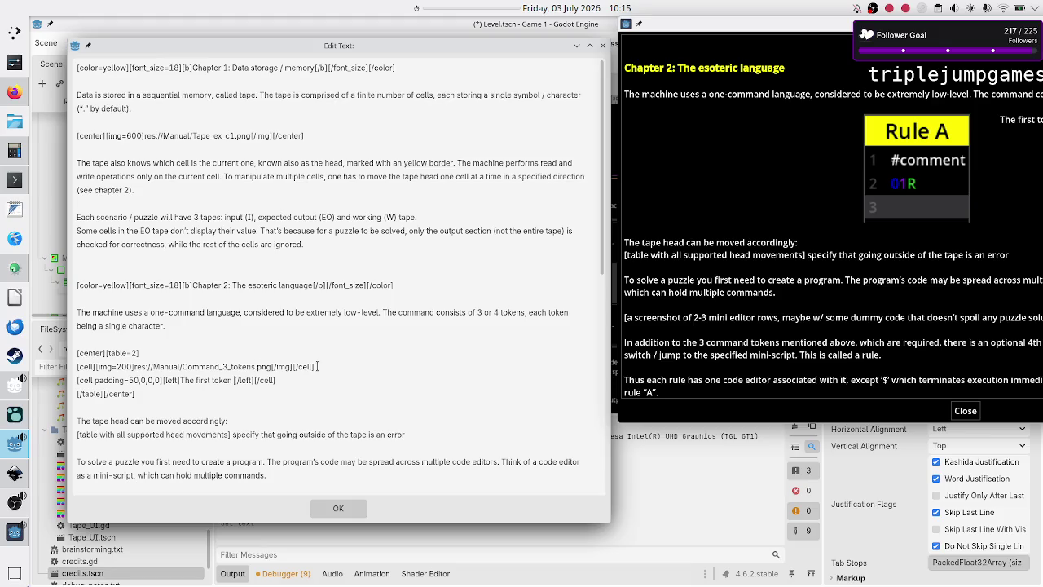
key(BackSpace)
key(BackSpace)
key(BackSpace)
key(BackSpace)
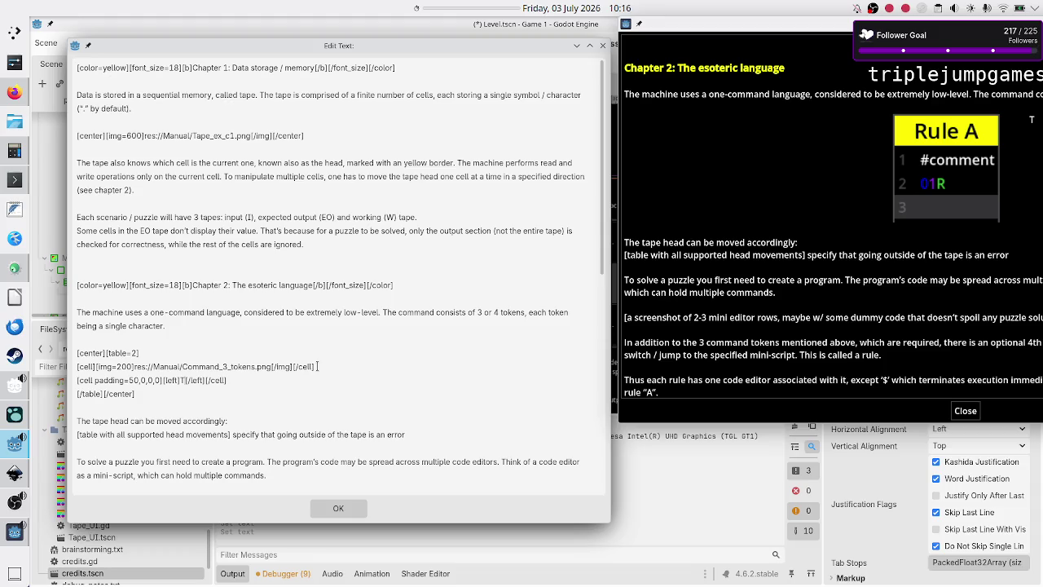
key(BackSpace)
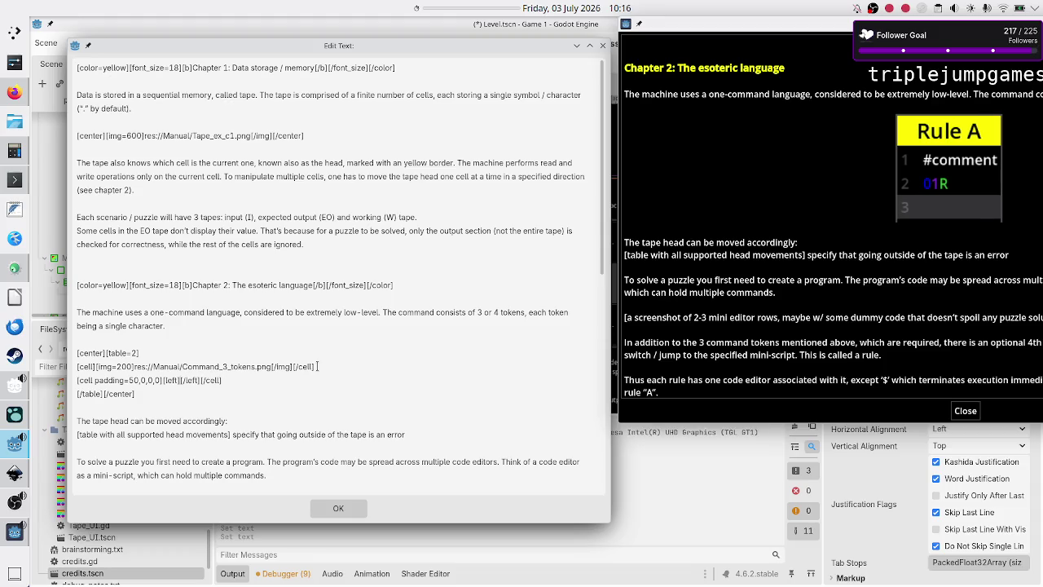
text(For a c)
text(omm)
text(and to be e)
text(xecute)
text(, it has )
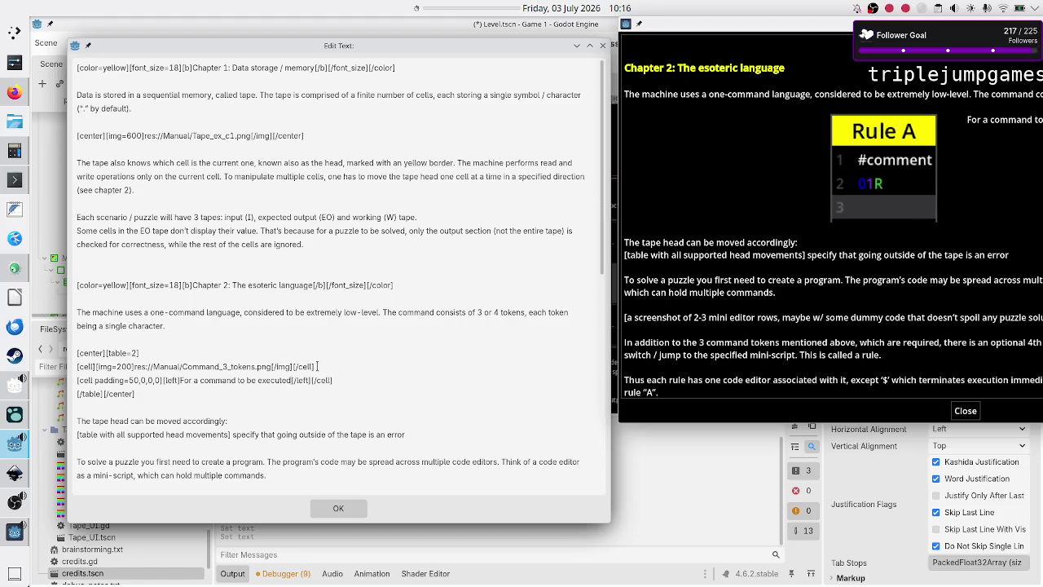
text(to )
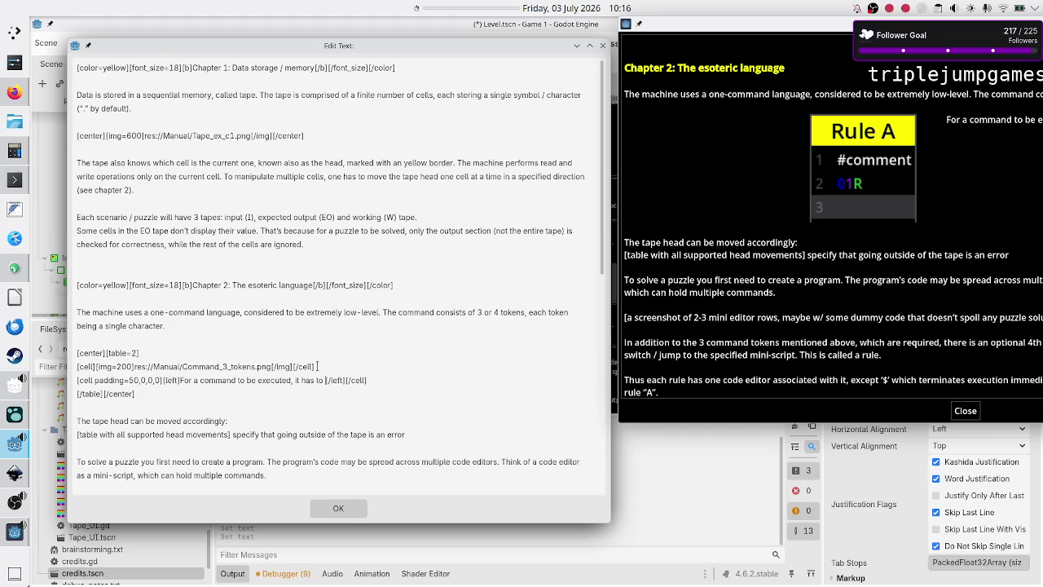
text(first m)
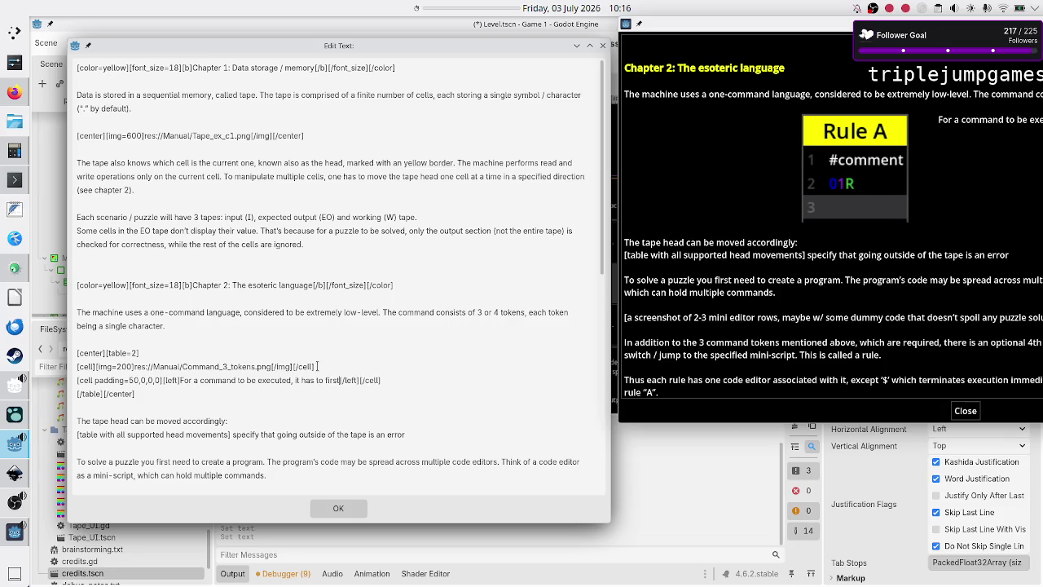
text(atch the va)
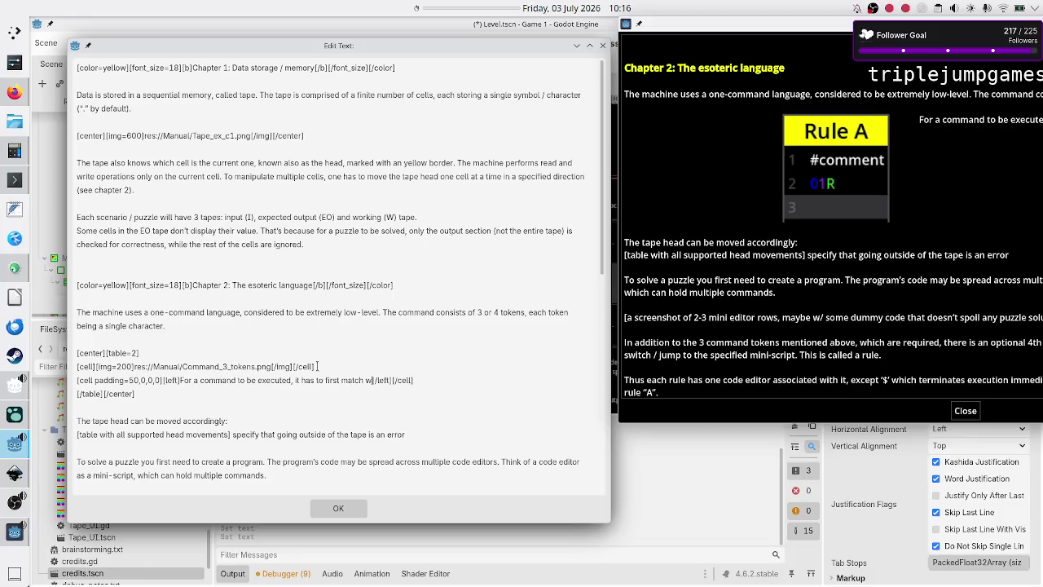
text(lue)
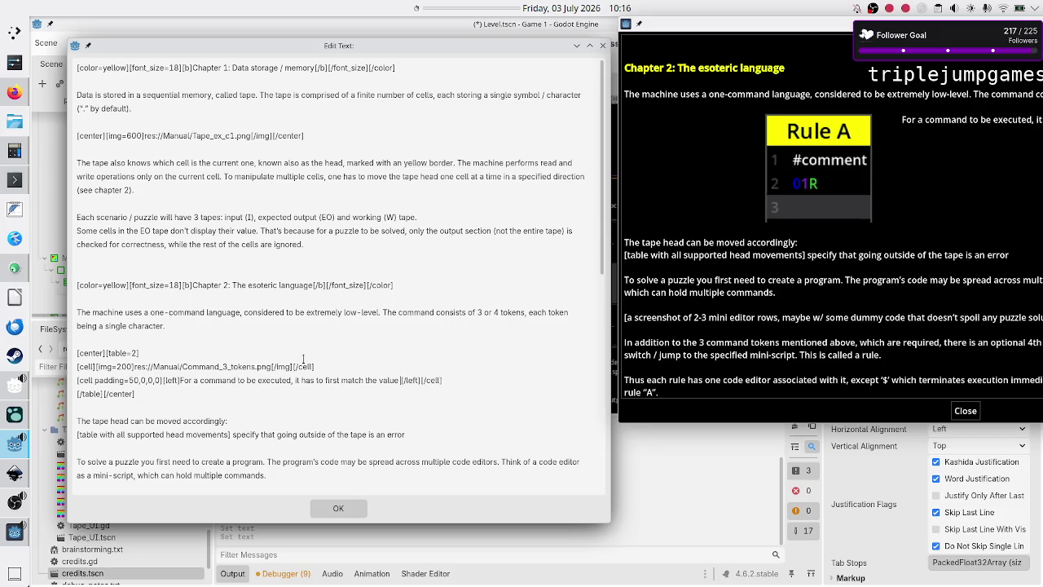
text( on th)
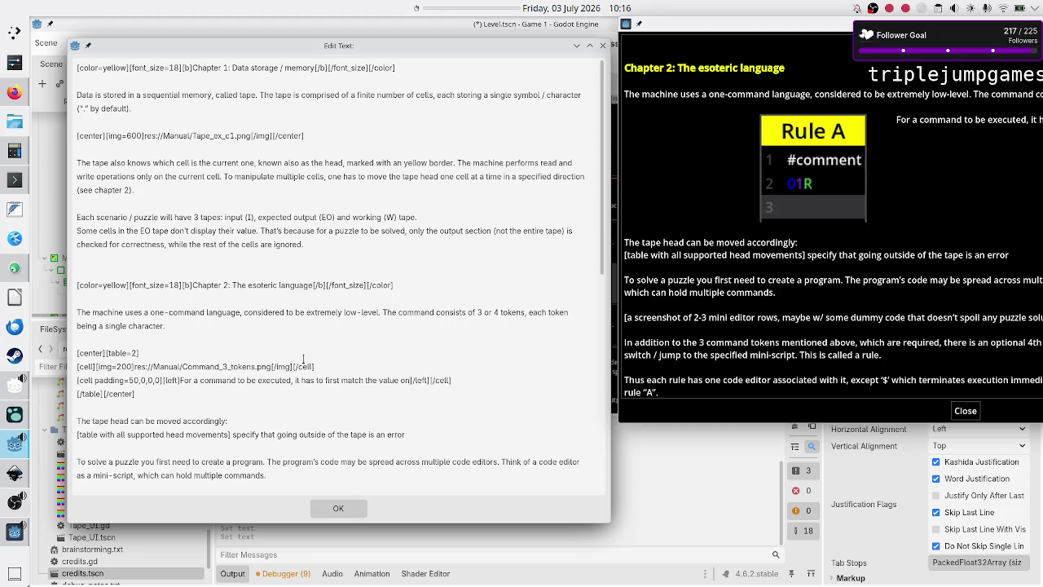
key(BackSpace)
key(BackSpace)
key(BackSpace)
text(f th)
text(e tape's head)
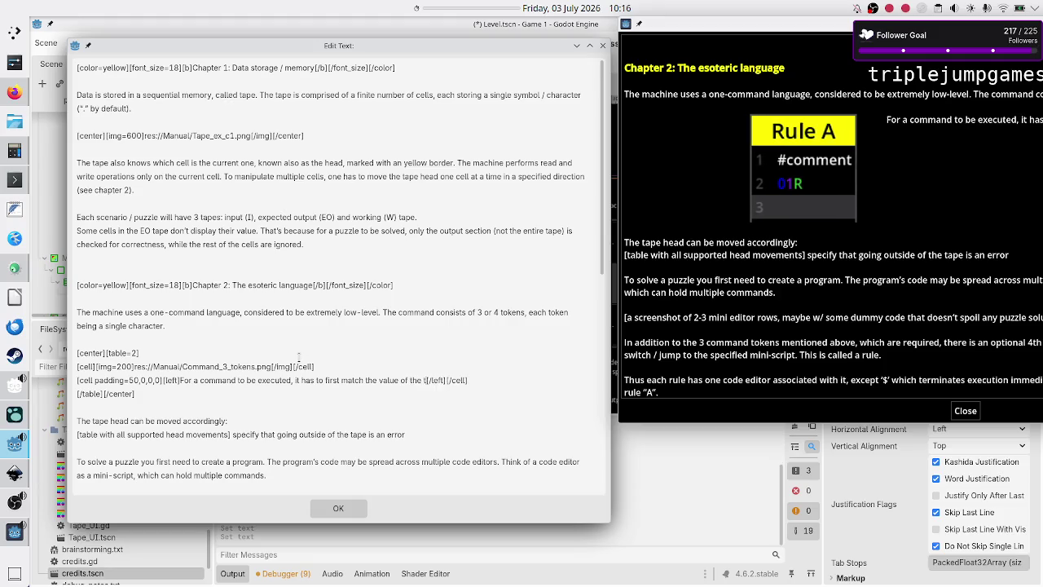
text(.)
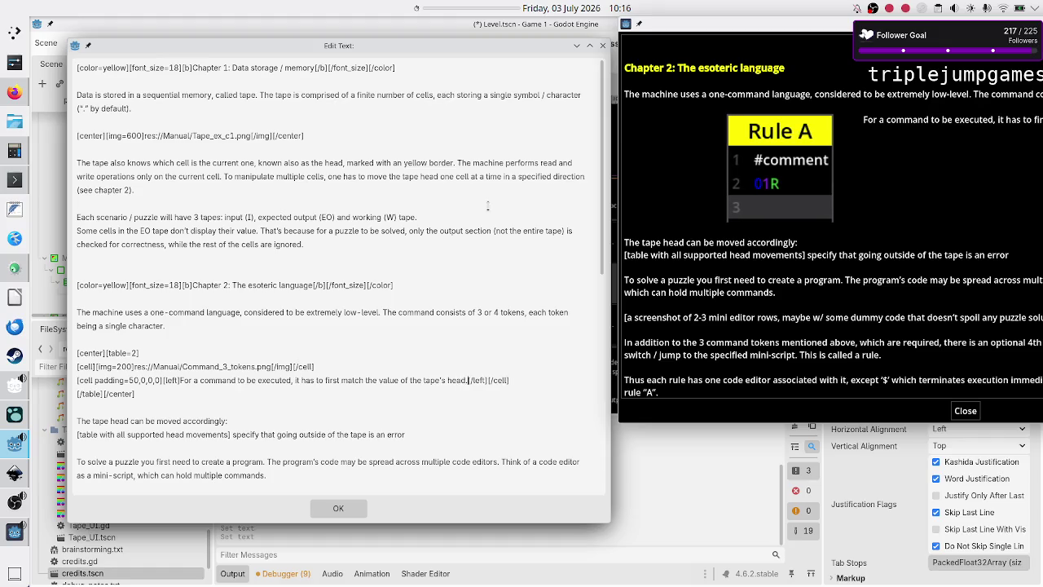
Step: Below 'tape's head.', add a new line reading 'This is what the first token is about.'
mouse_move(740, 26)
mouse_down()
mouse_move(669, 49)
mouse_move(473, 70)
mouse_up()
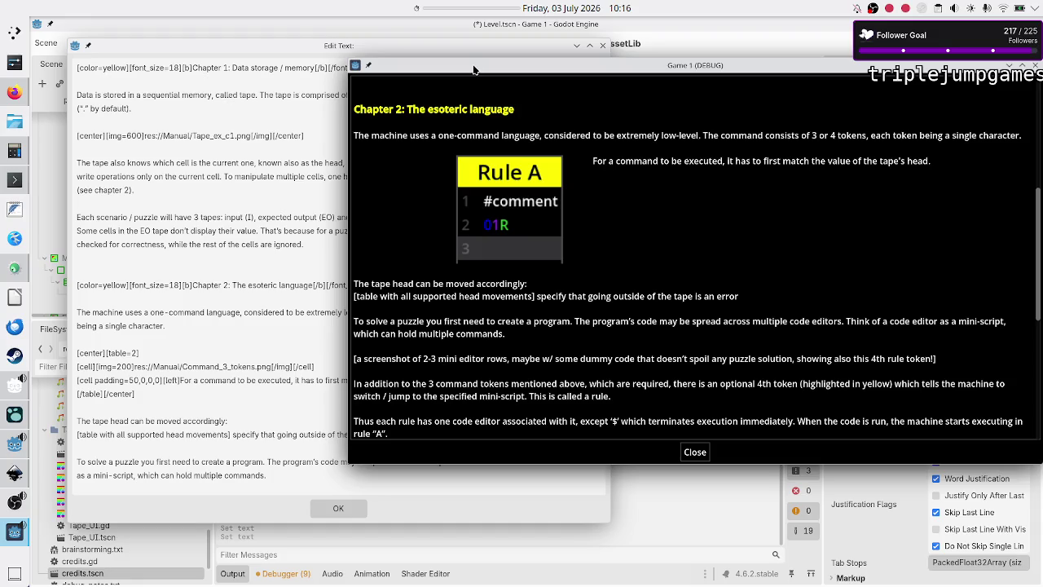
click(303, 380)
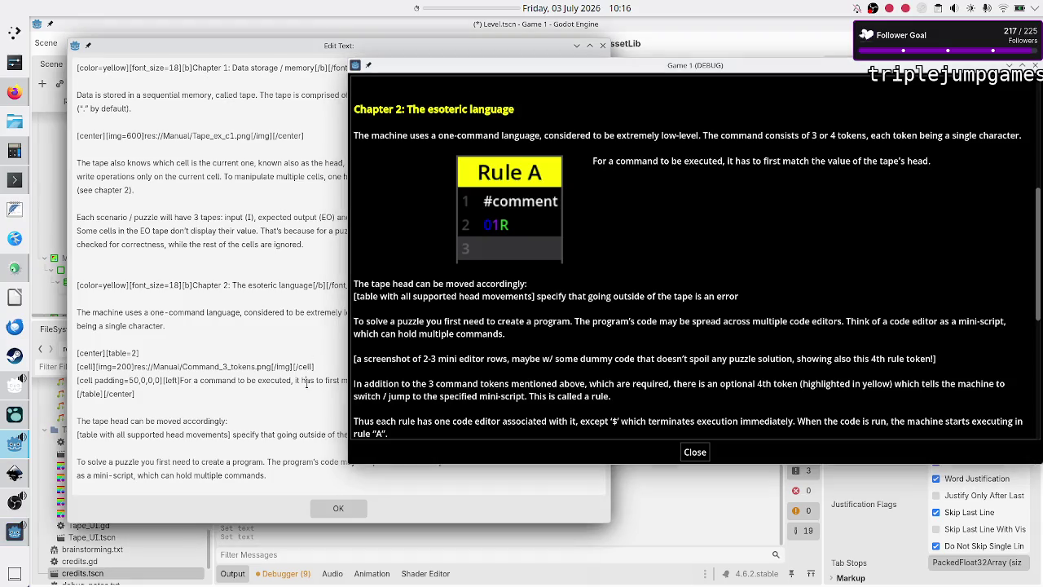
mouse_move(640, 70)
mouse_down()
mouse_move(806, 41)
mouse_move(913, 41)
mouse_up()
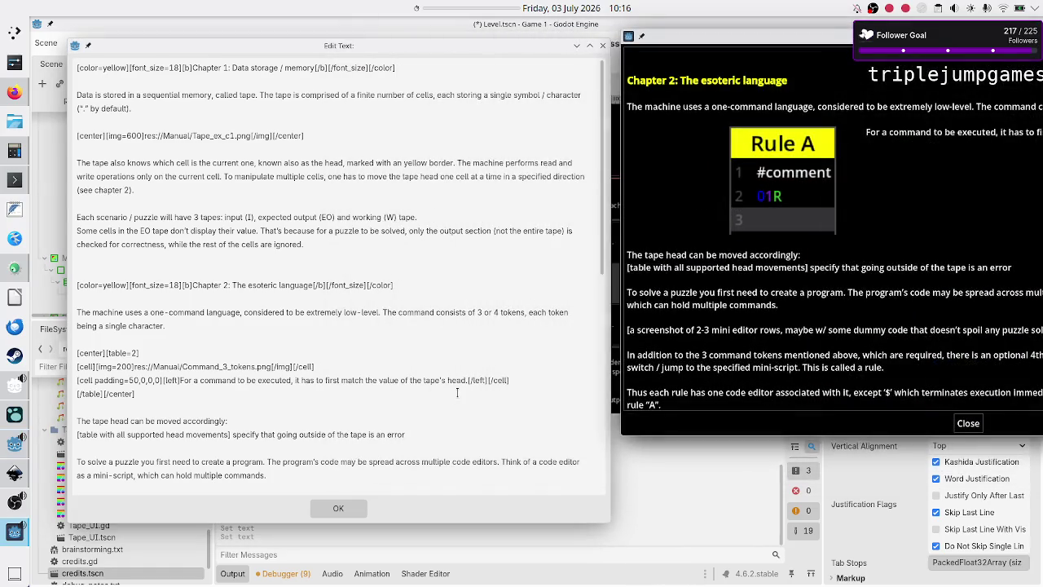
click(469, 380)
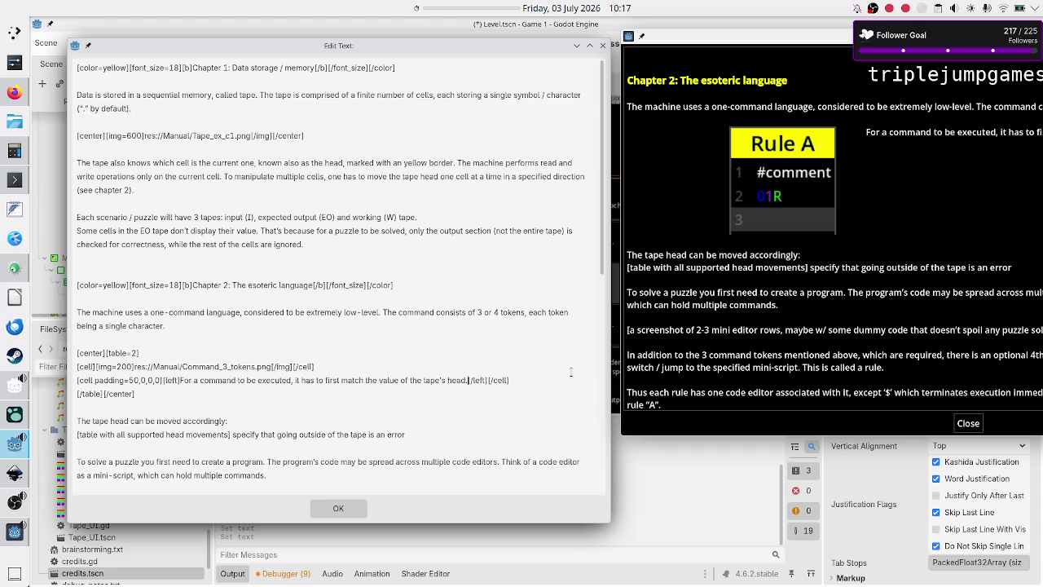
key(Return)
text(T)
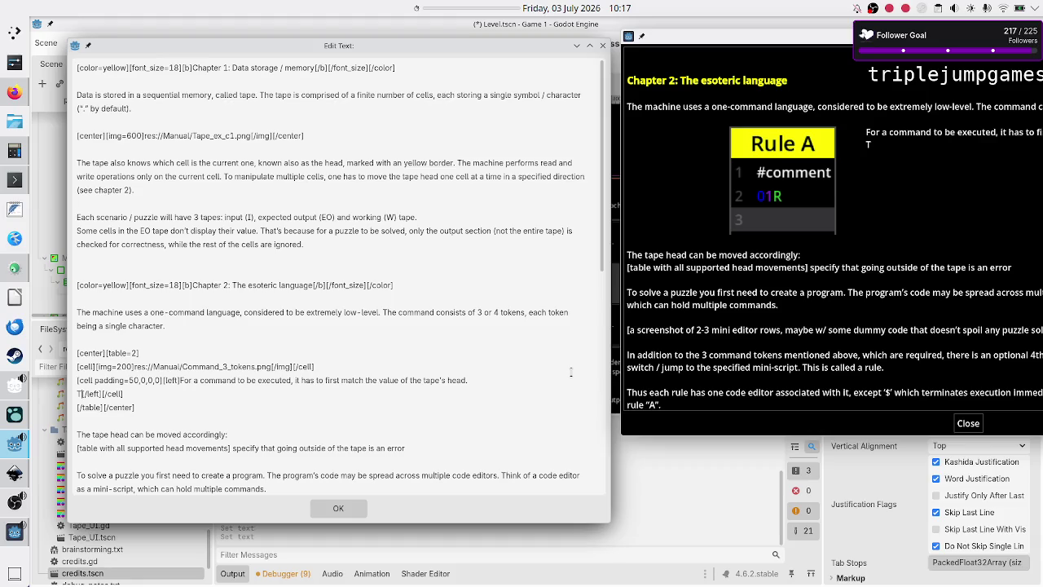
text(his is what)
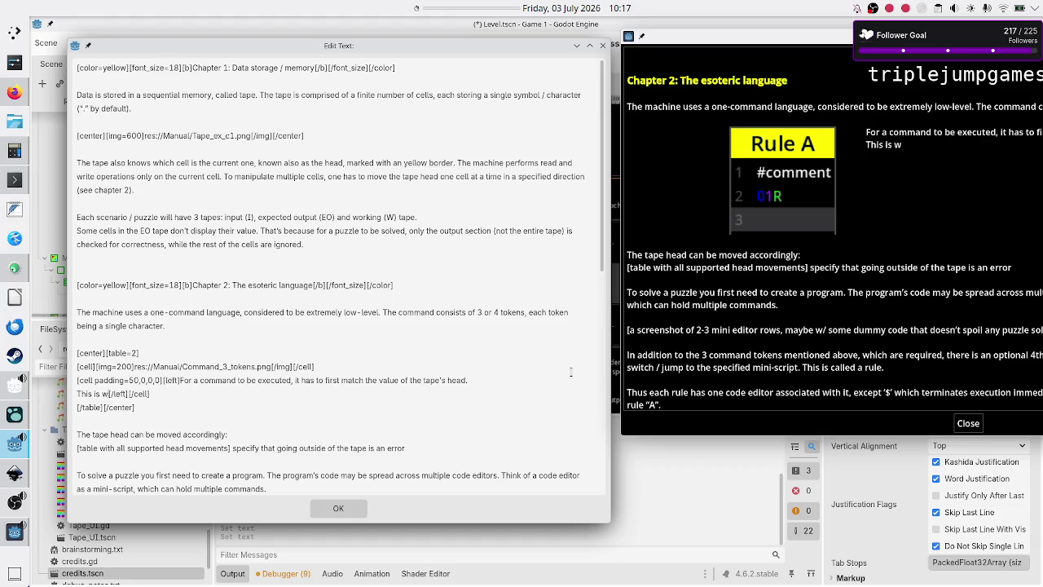
text( the first)
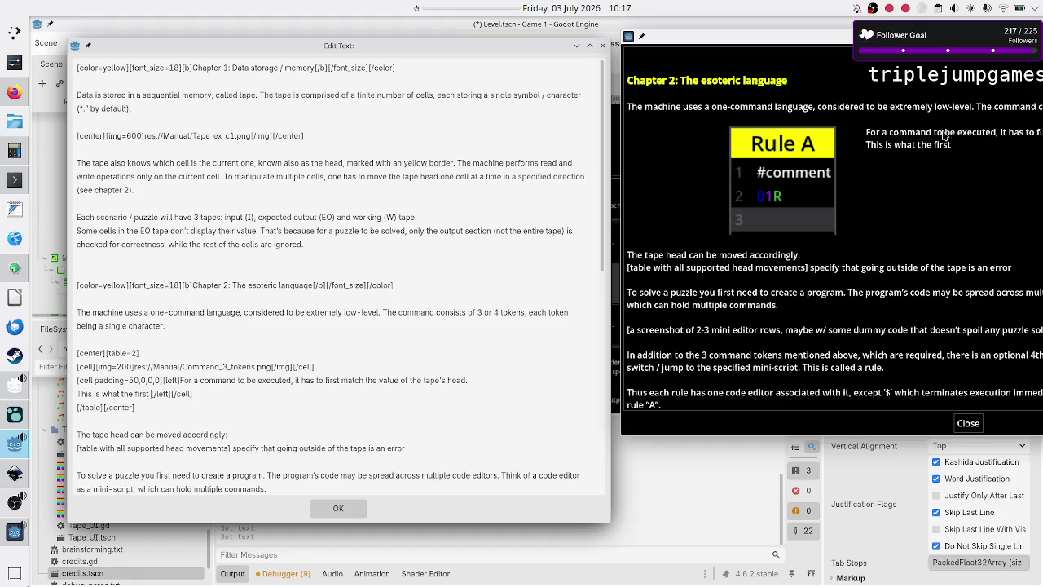
click(128, 397)
text(token is abo)
text(ut.)
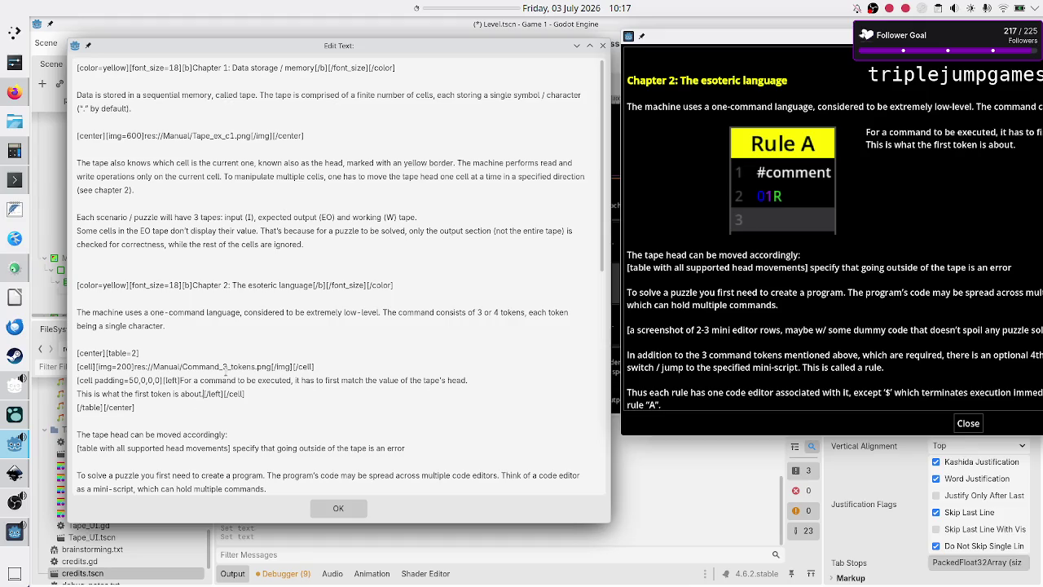
scroll(225, 378, down, 3)
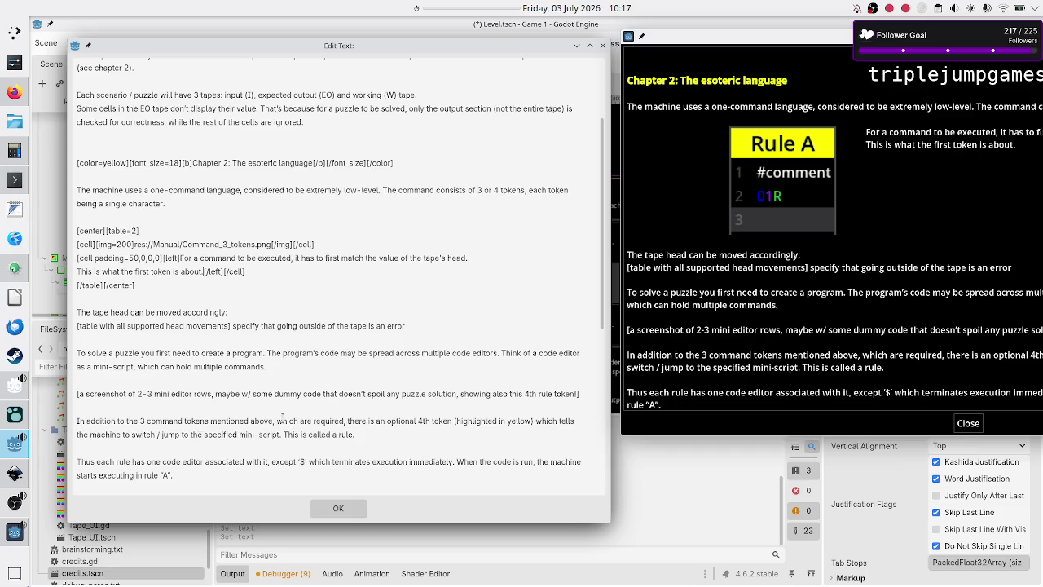
scroll(283, 415, down, 2)
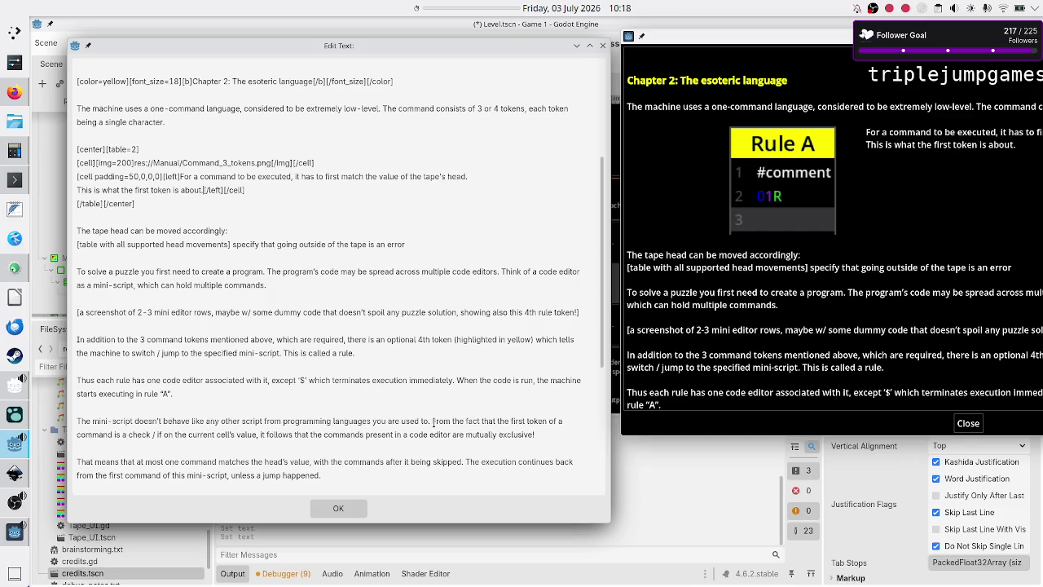
click(558, 421)
scroll(293, 368, up, 5)
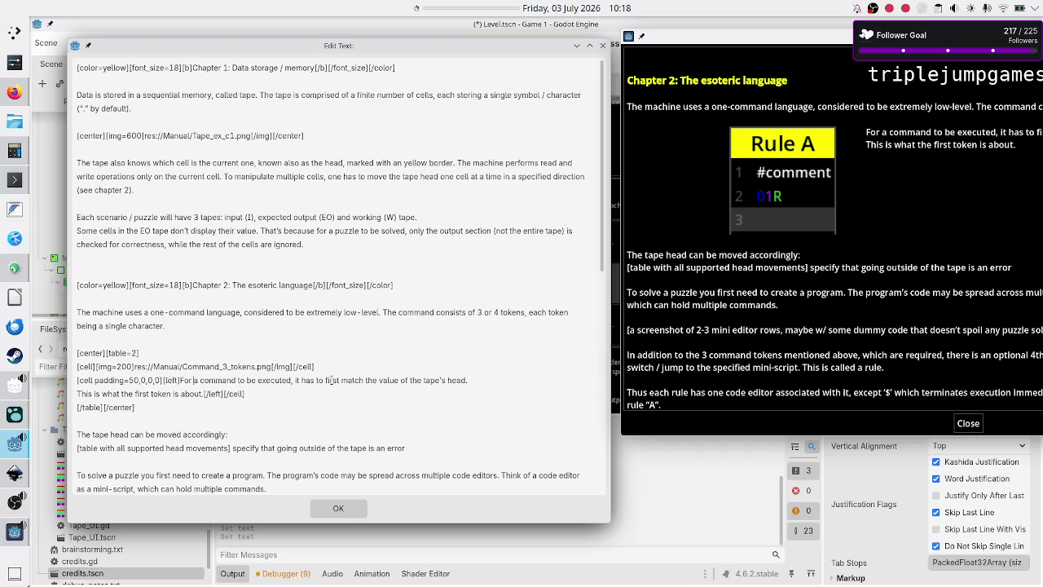
key(Return)
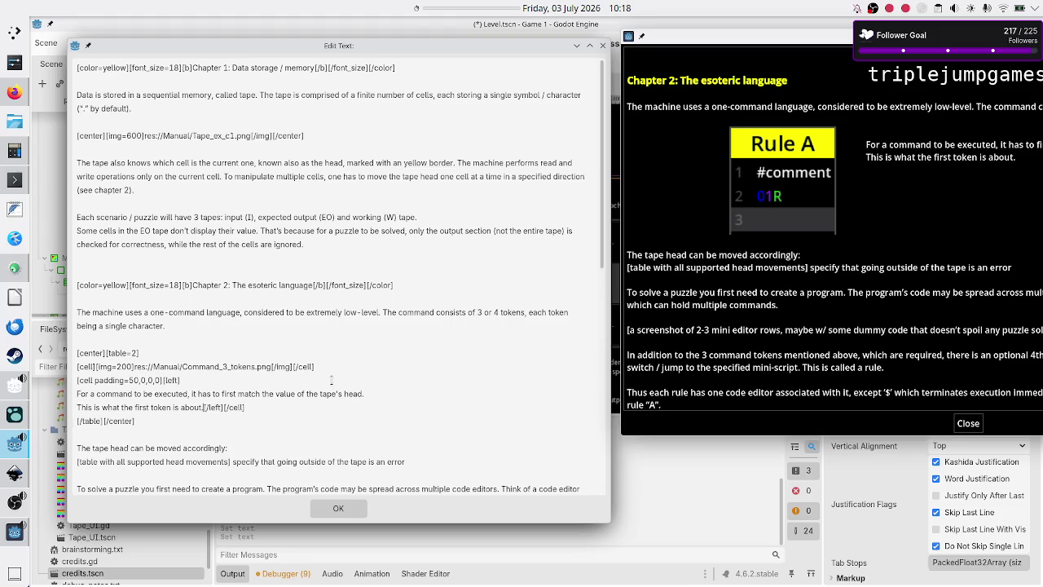
Step: Put the closing cell tags on their own line and begin the cell with 'First token is an if statement.'
key(Return)
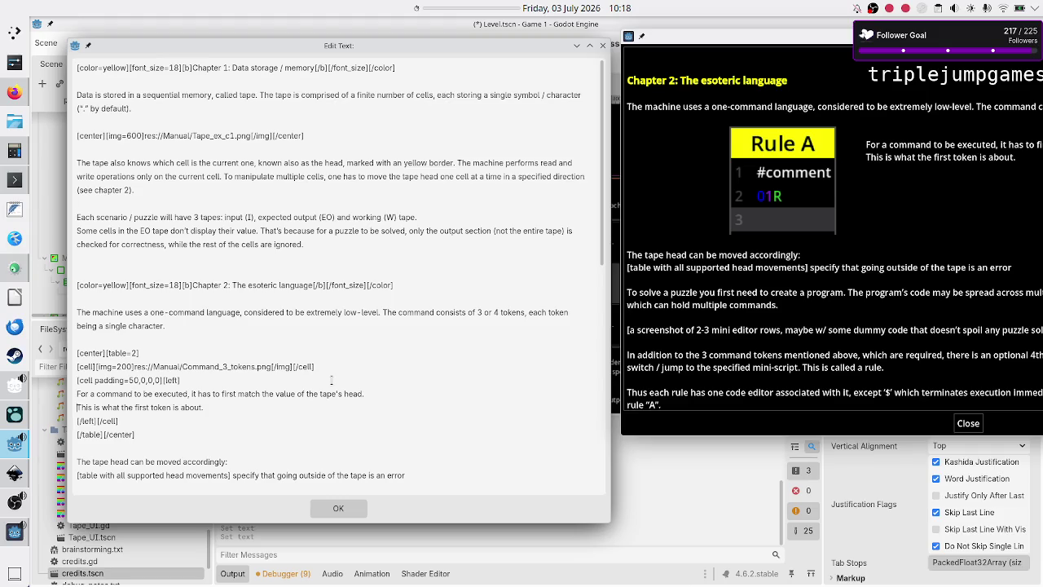
key(Return)
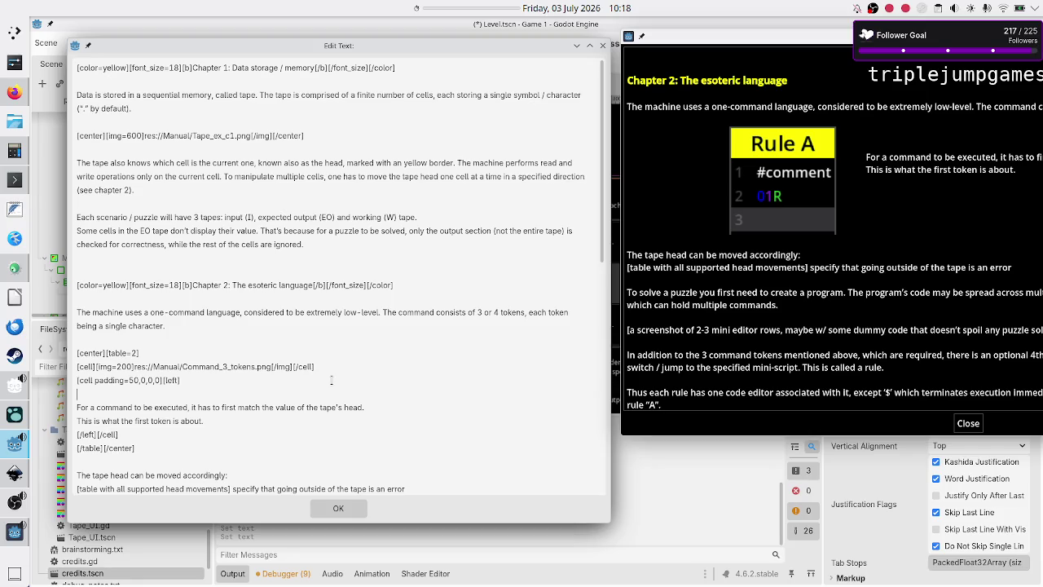
text(0:)
text(does the)
text( va)
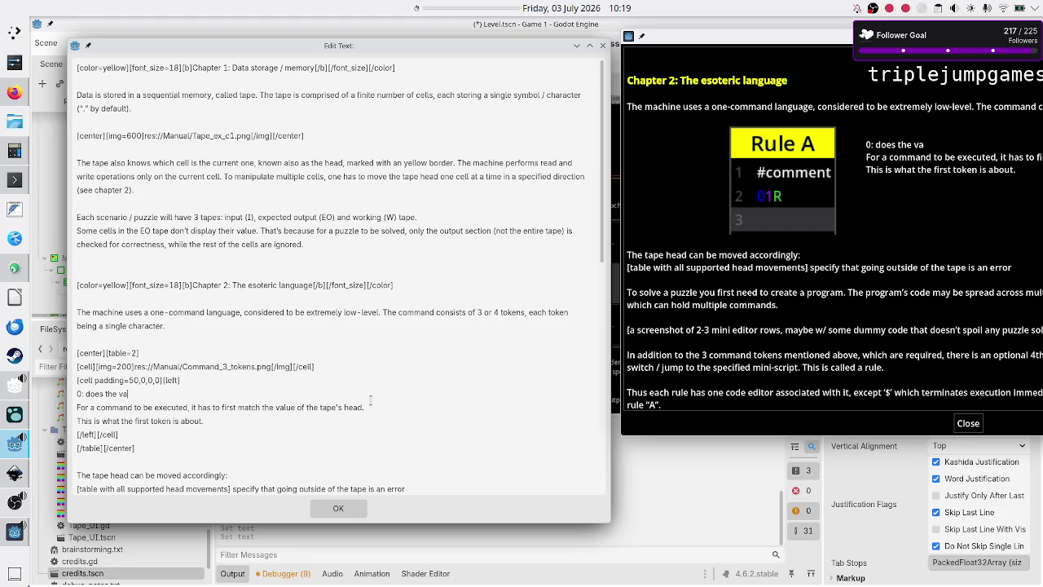
key(BackSpace)
key(BackSpace)
key(BackSpace)
text(first)
text( token a)
key(BackSpace)
text(is)
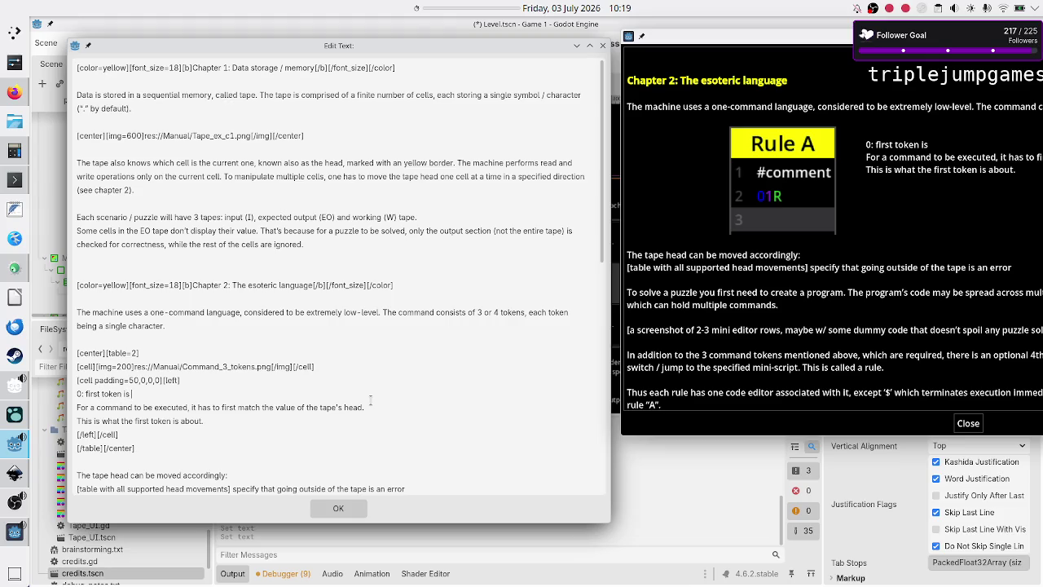
text( an if statement)
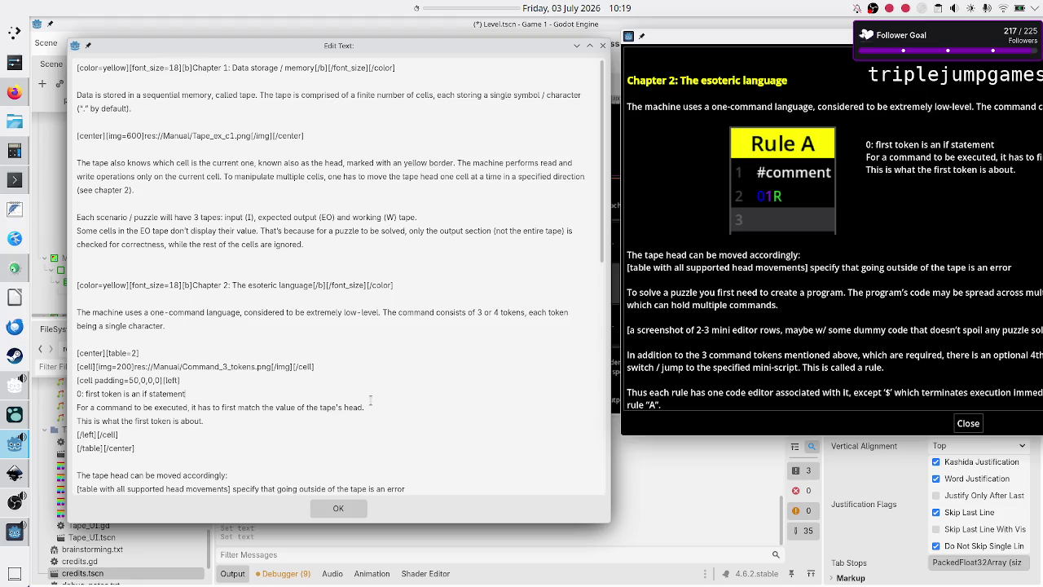
text(. W)
key(Delete)
key(Delete)
key(BackSpace)
key(BackSpace)
Step: Follow it with 'Is the value of the current cell (head) the same? (in this case 0)'
text(F)
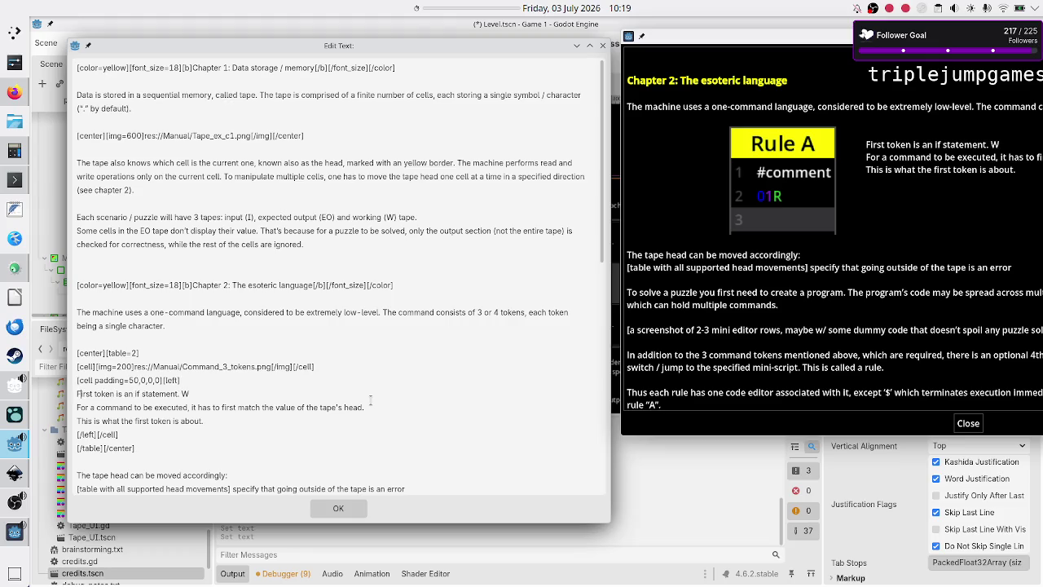
key(BackSpace)
text(Does)
text(current)
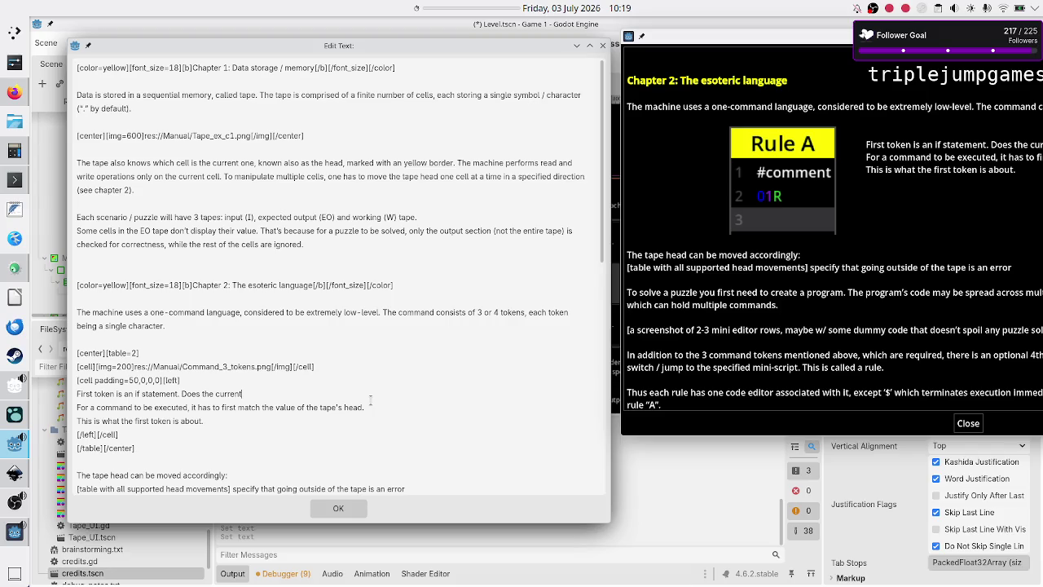
text( cell have a)
text( value of )
text(say )
text(0?)
key(BackSpace)
key(BackSpace)
key(BackSpace)
key(BackSpace)
key(BackSpace)
key(BackSpace)
key(BackSpace)
key(BackSpace)
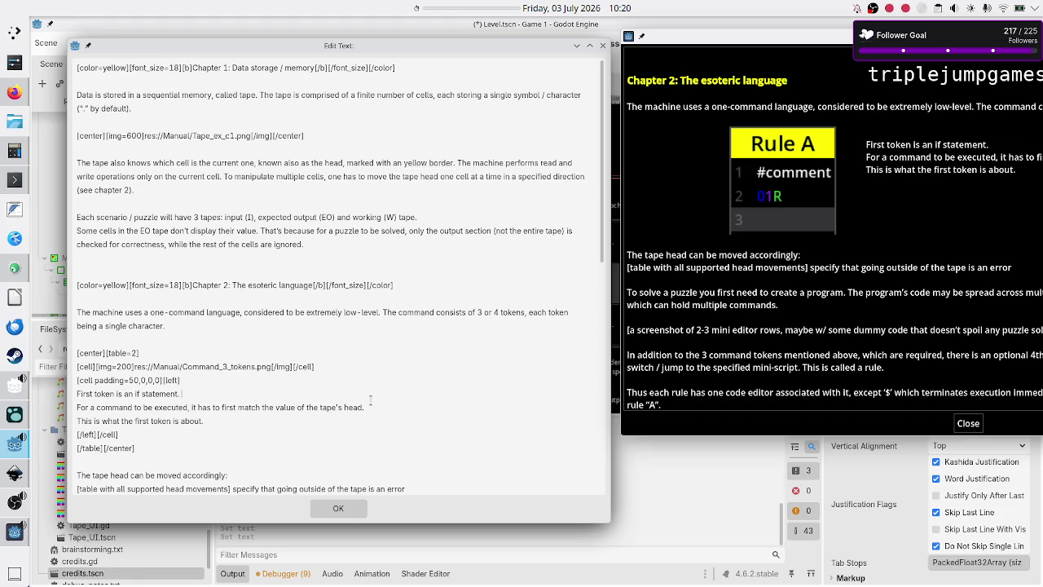
text(Is the value)
text( of the c)
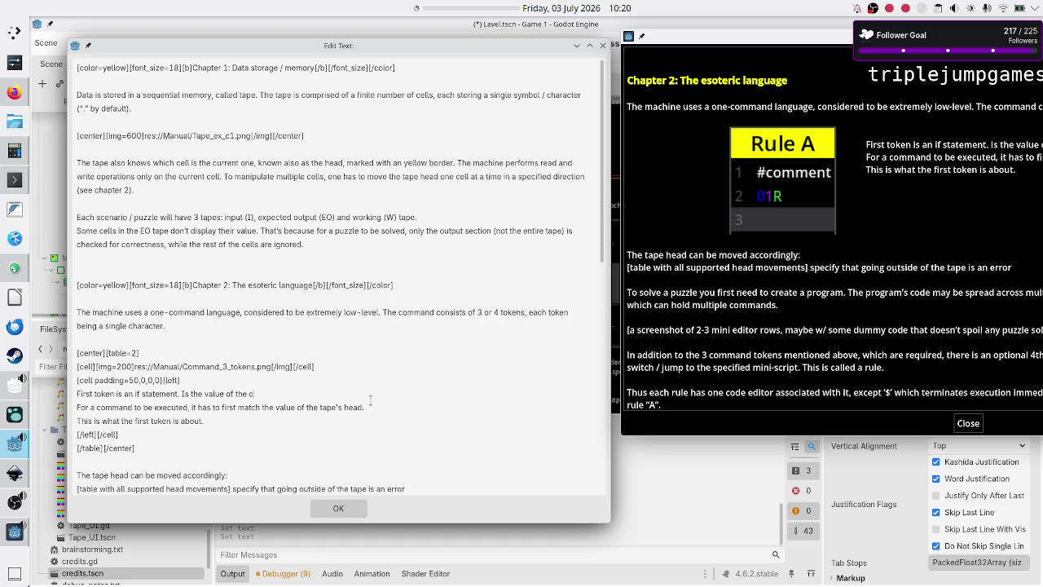
text(urrent cell)
text( (head) )
text(the same?)
text( (in this)
text( case 0))
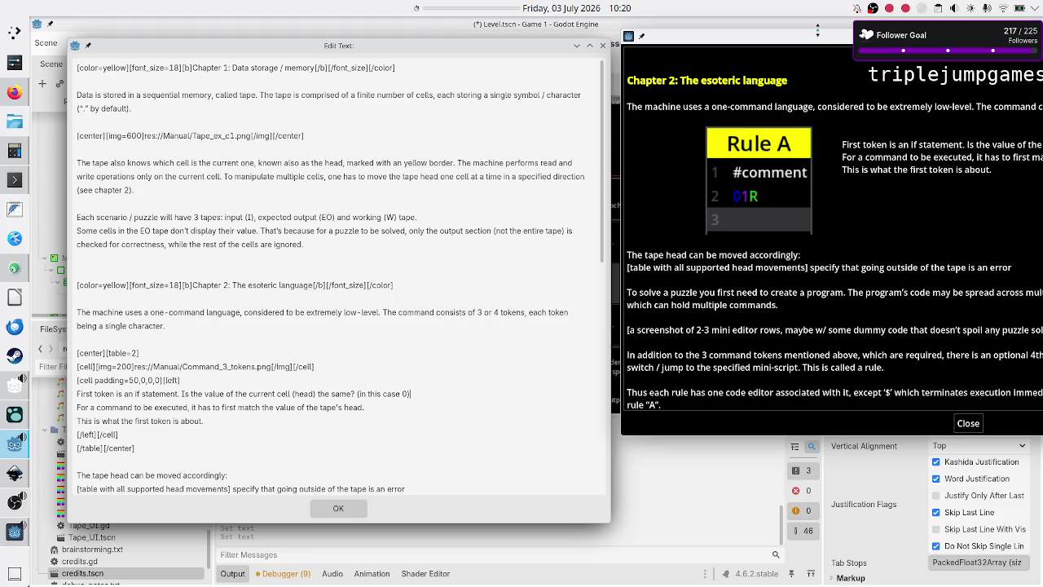
Step: Change '(in this case 0)' to '(say 0)' in the first-token sentence
click(814, 39)
mouse_move(814, 39)
mouse_down()
mouse_move(359, 38)
mouse_move(779, 74)
mouse_move(764, 77)
mouse_up()
click(415, 390)
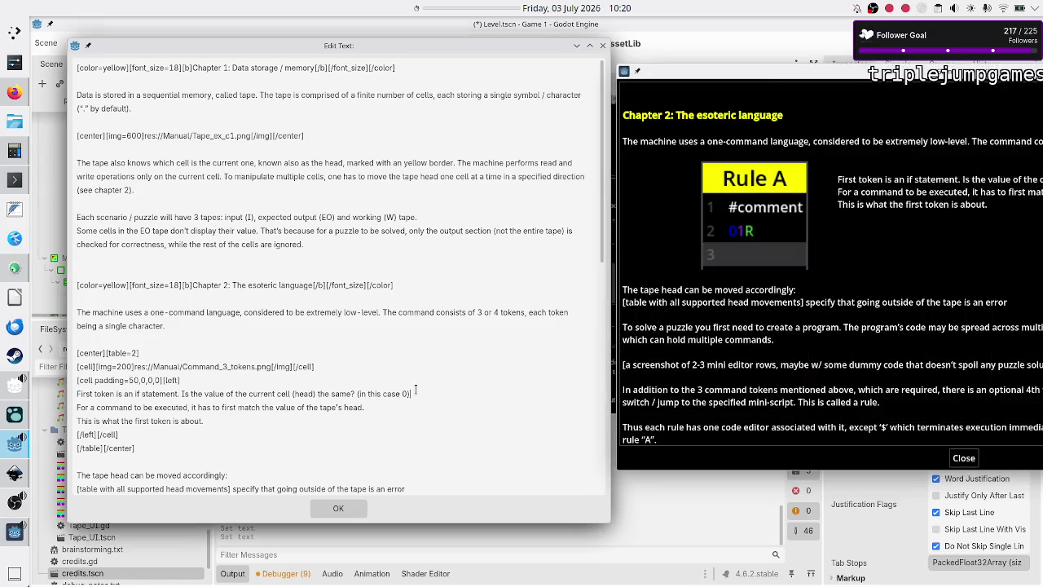
key(BackSpace)
key(BackSpace)
key(BackSpace)
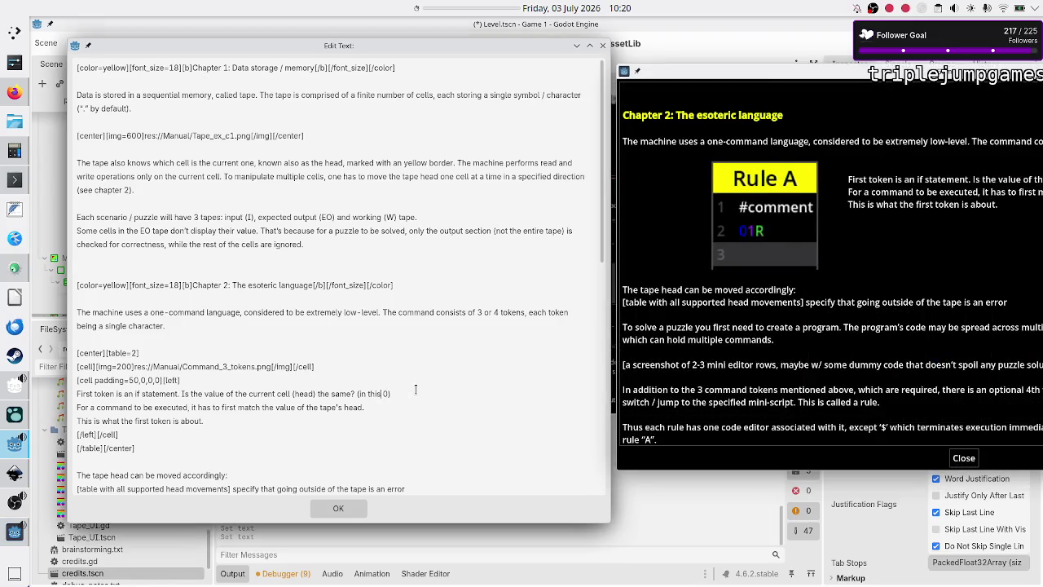
text(say)
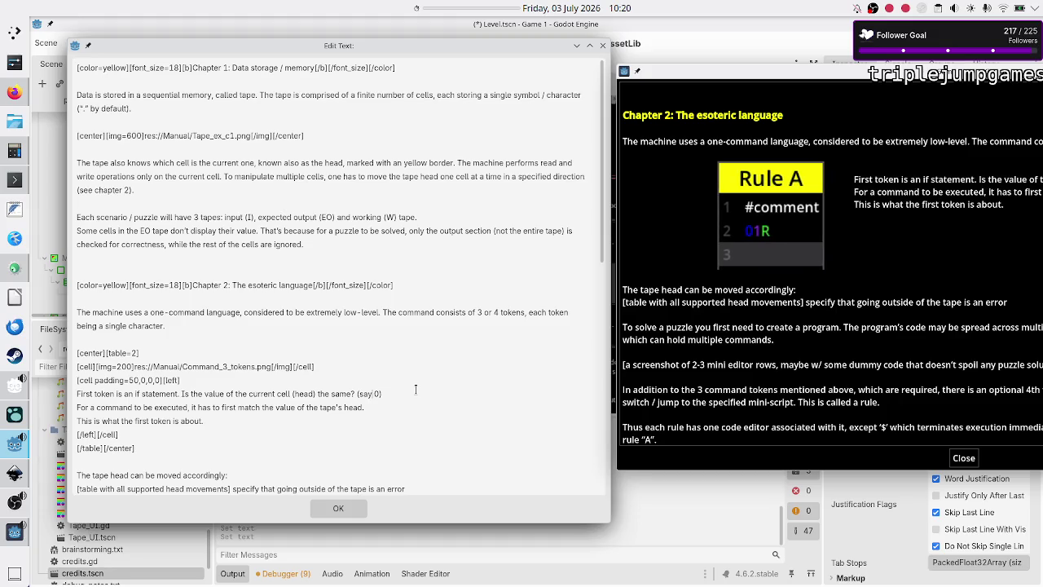
Step: Add a '2nd token' line below the sentence and change 'First' to '1st'
key(Right)
key(Right)
key(Return)
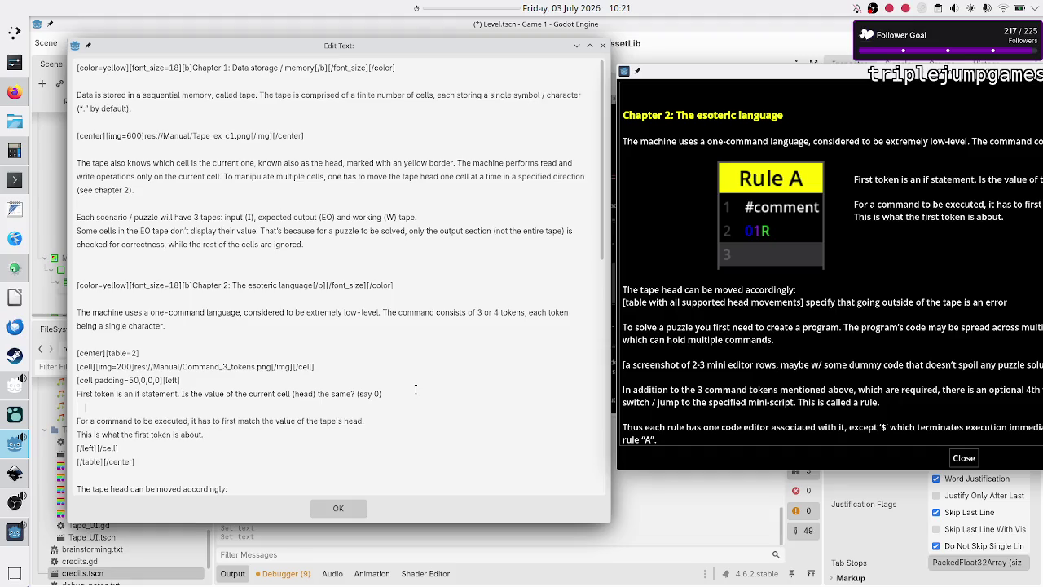
key(BackSpace)
key(BackSpace)
key(BackSpace)
key(BackSpace)
text(1st)
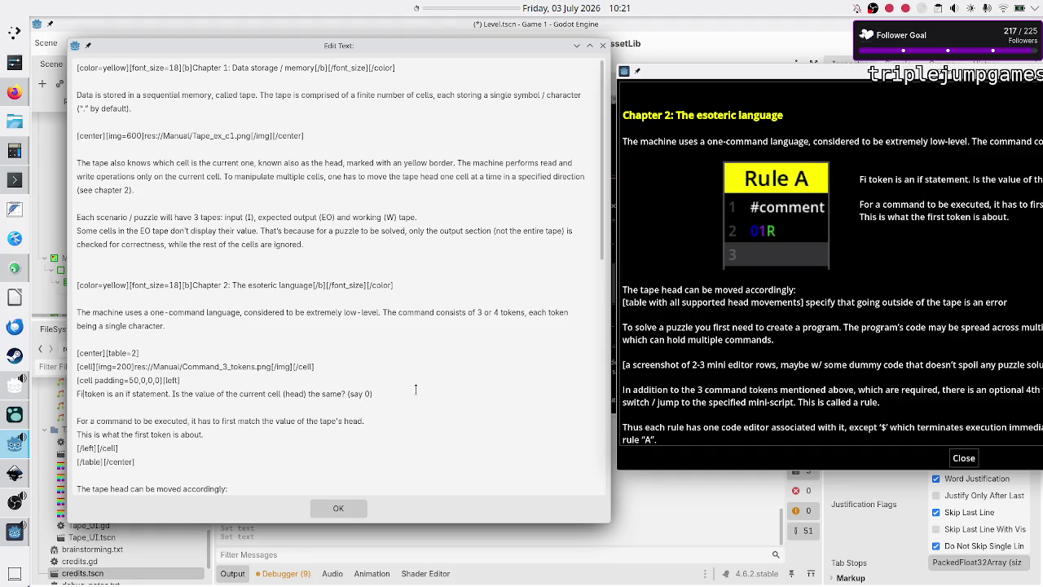
text(2nd token)
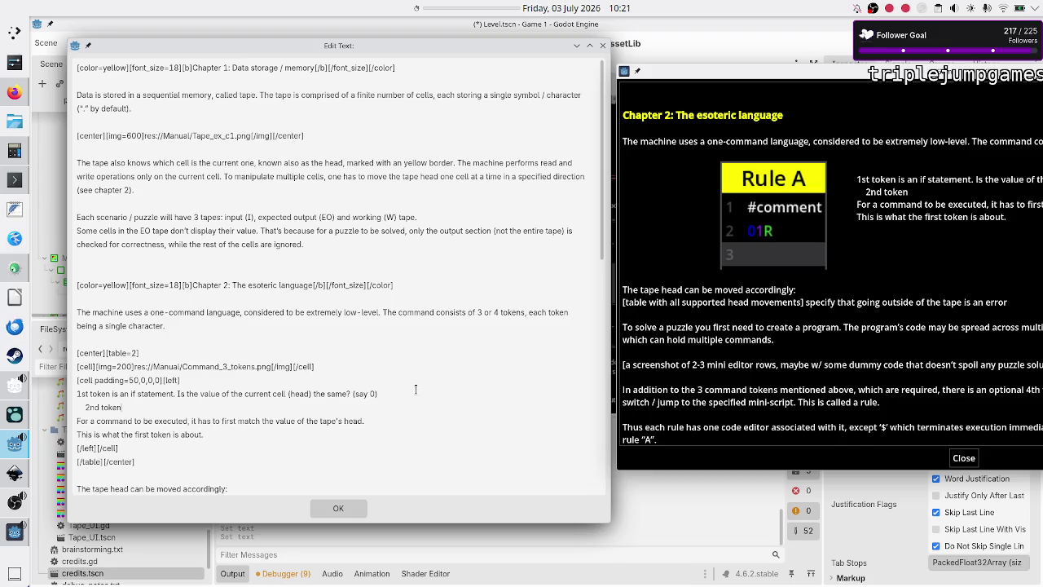
click(10, 96)
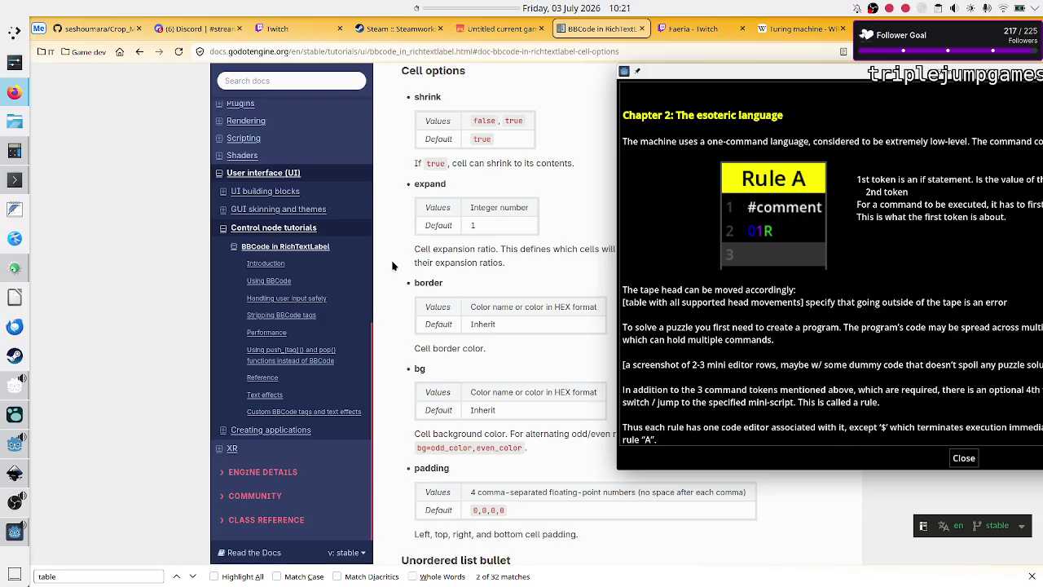
Step: Search the BBCode documentation page for 'tab' and close the game preview window
key(ctrl+f)
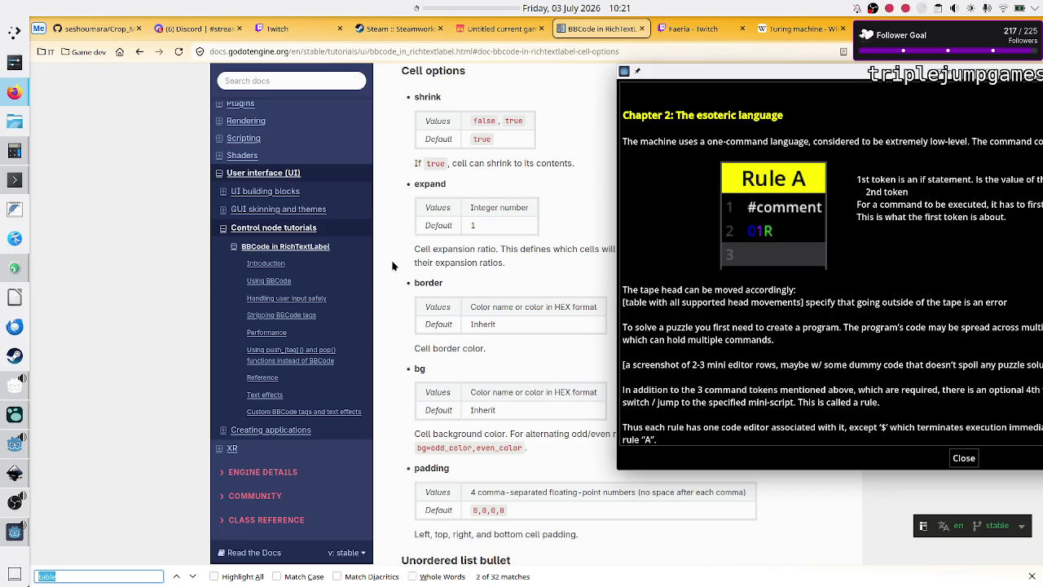
text(tab)
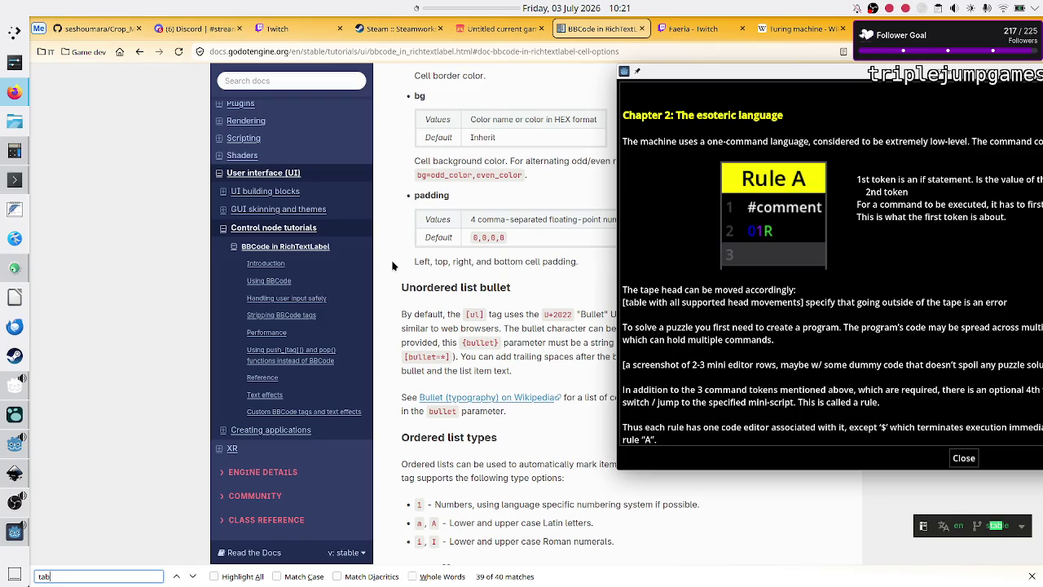
text(e)
key(BackSpace)
click(943, 73)
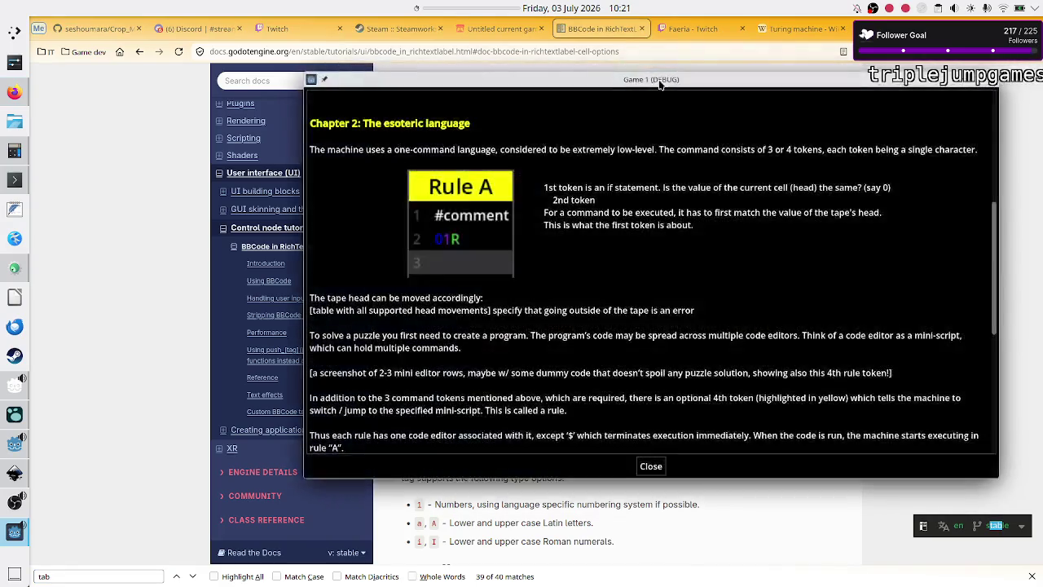
key(Escape)
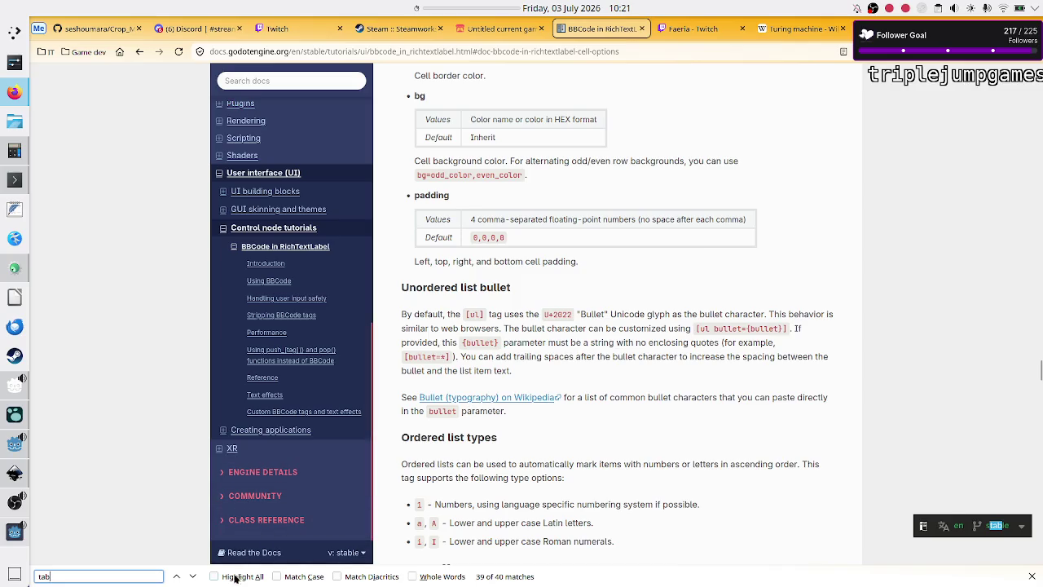
Step: Step through whole-word 'tab' matches and read the tab_stops paragraph option
click(191, 576)
click(191, 576)
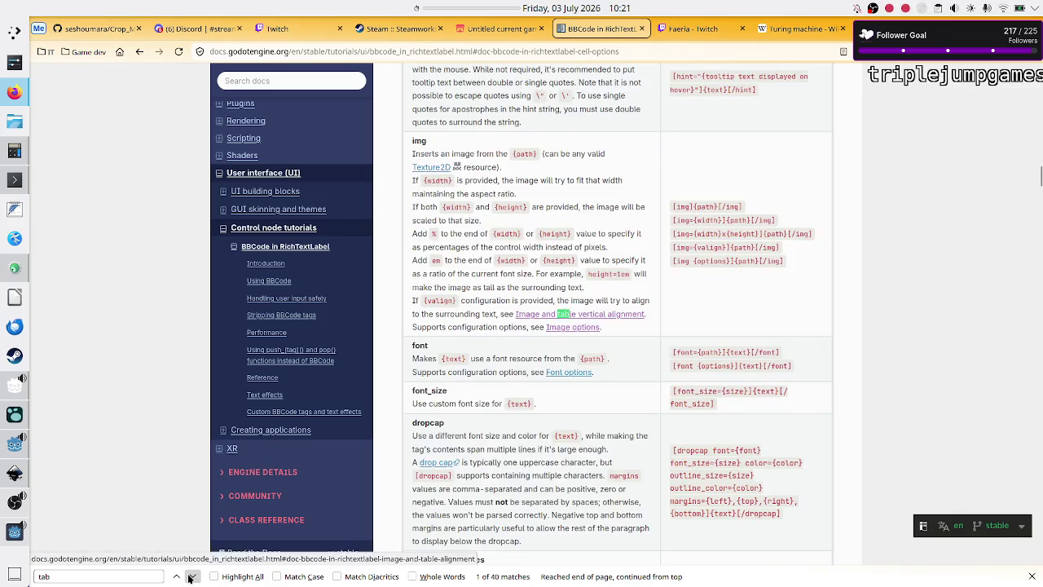
click(190, 576)
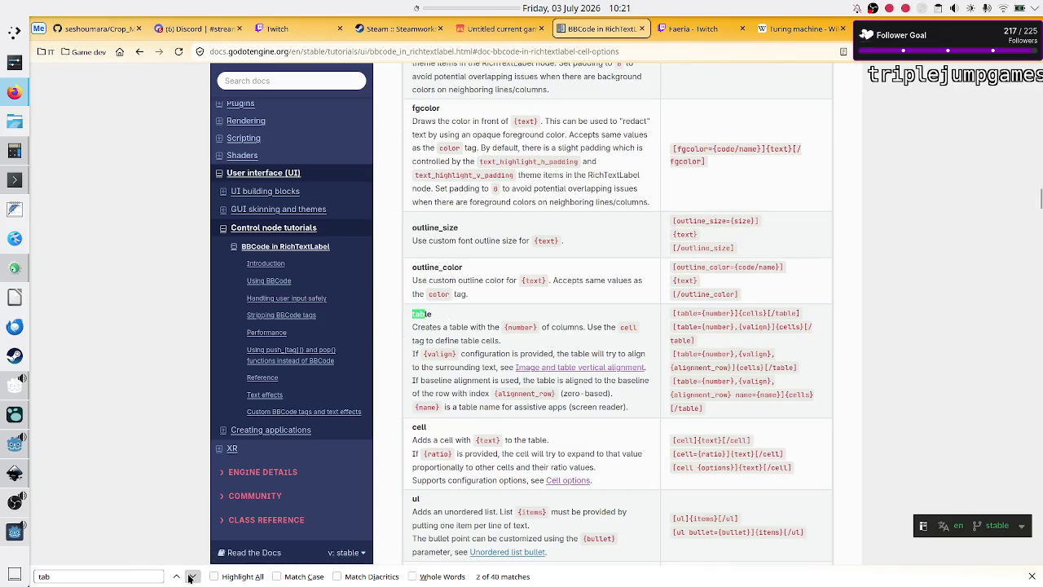
click(192, 576)
click(125, 576)
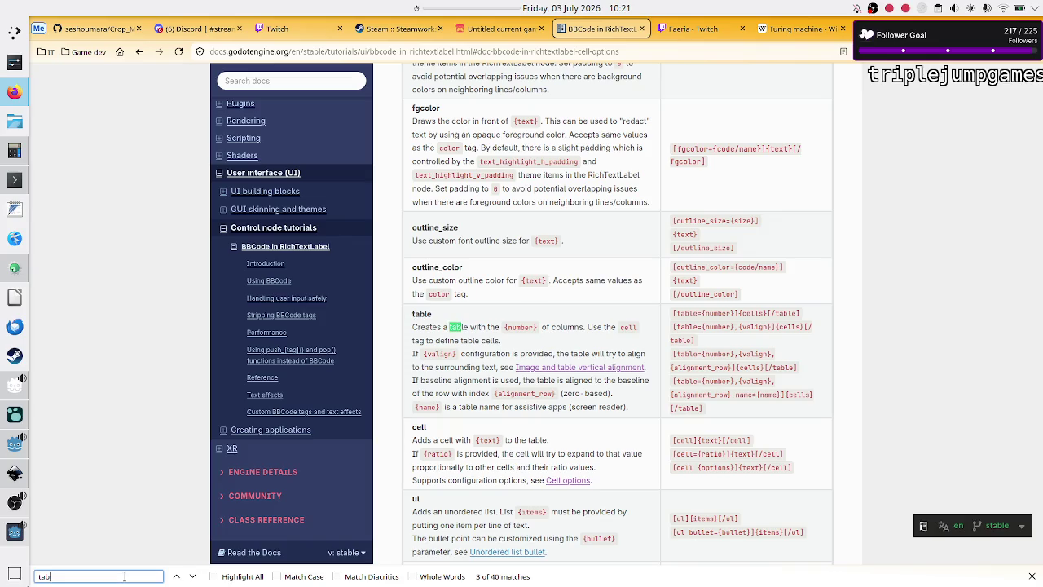
click(413, 576)
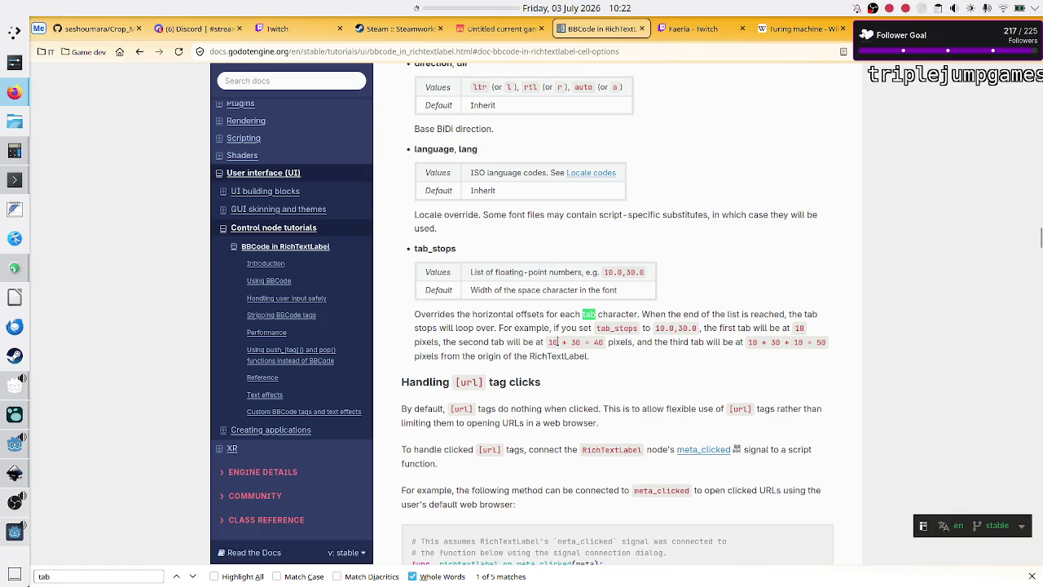
scroll(521, 308, up, 5)
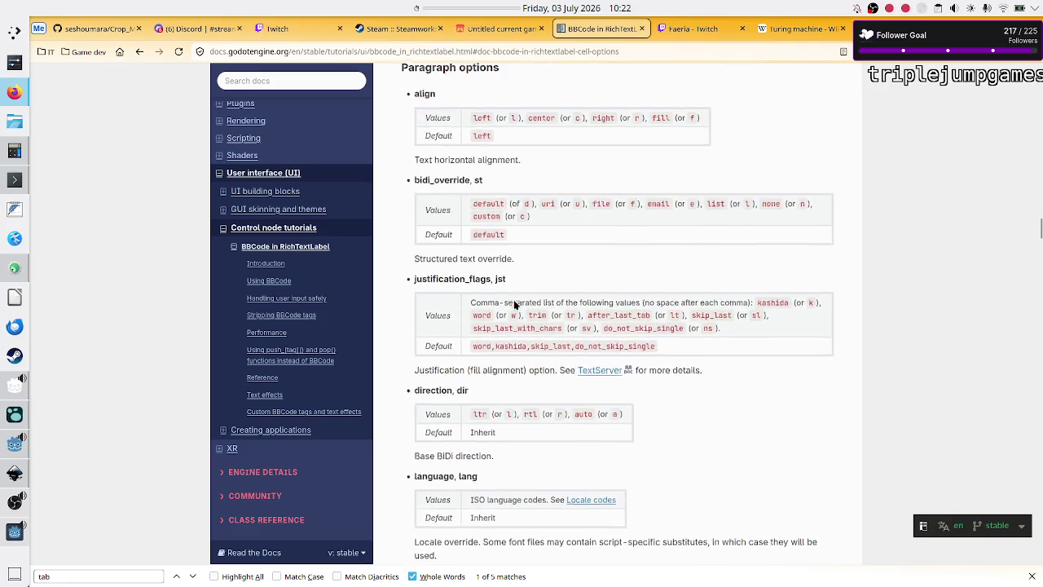
scroll(514, 304, up, 3)
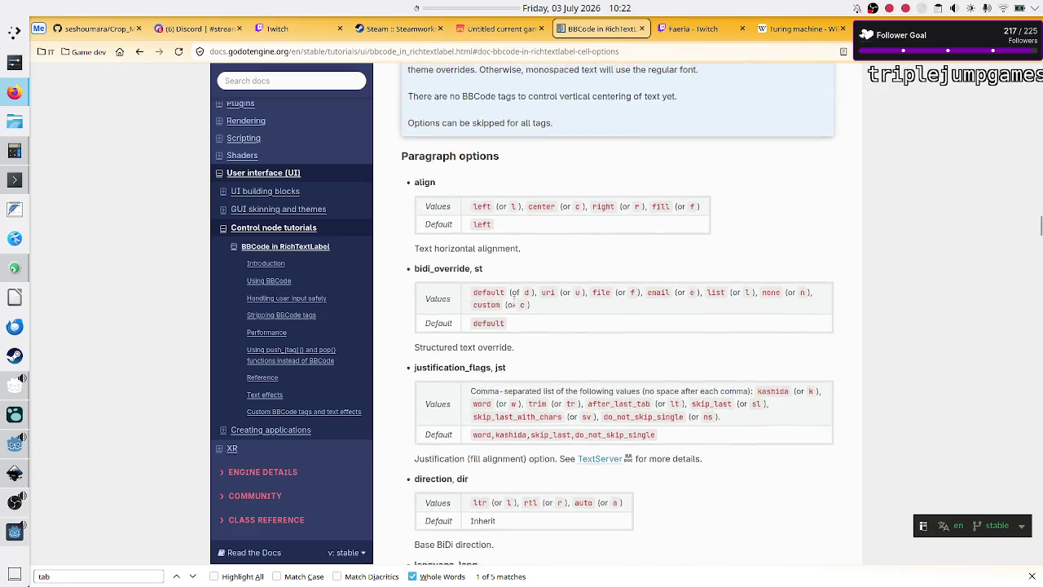
scroll(515, 300, down, 5)
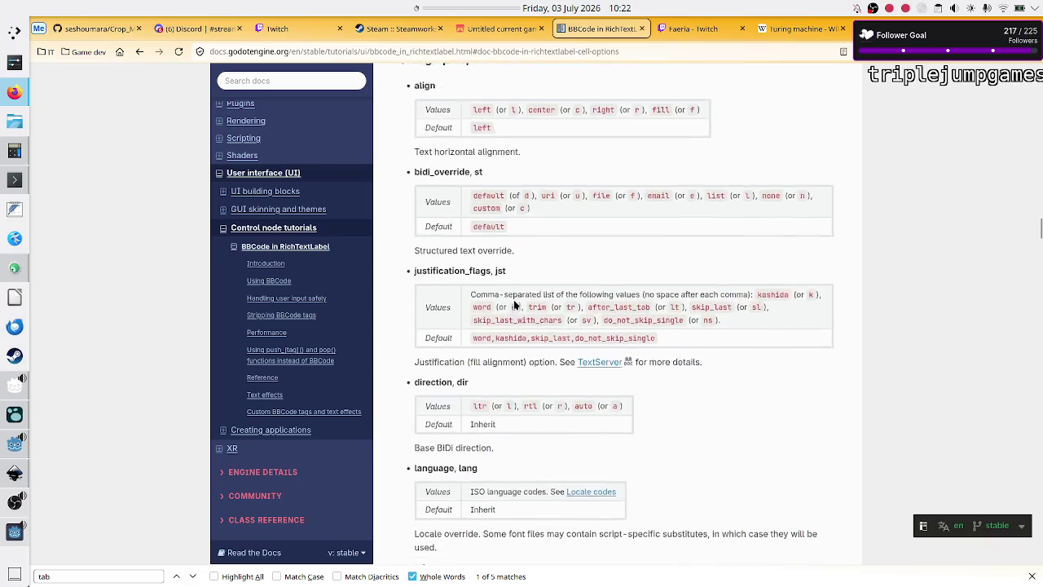
scroll(514, 305, down, 3)
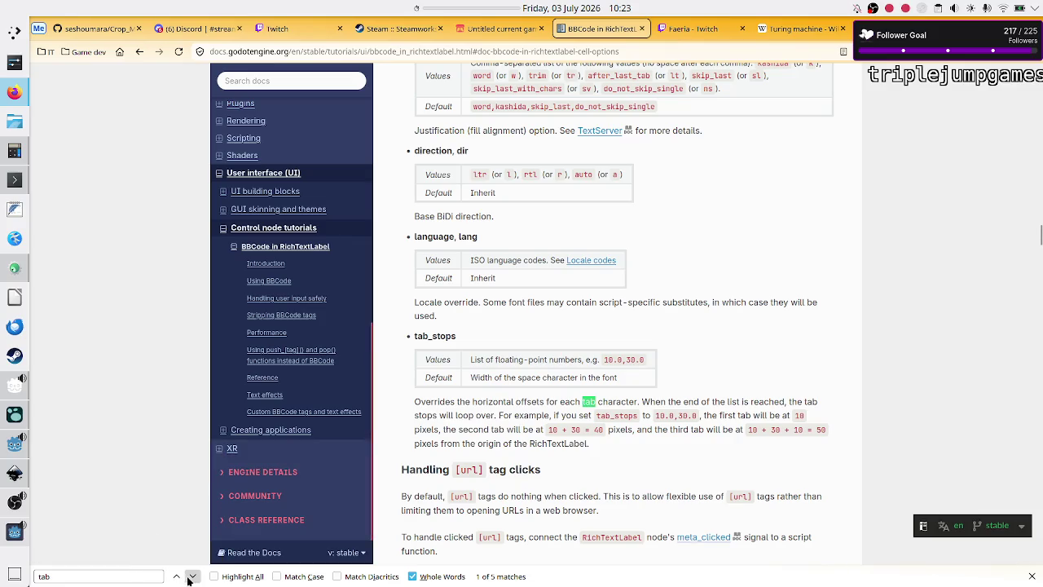
scroll(495, 261, up, 3)
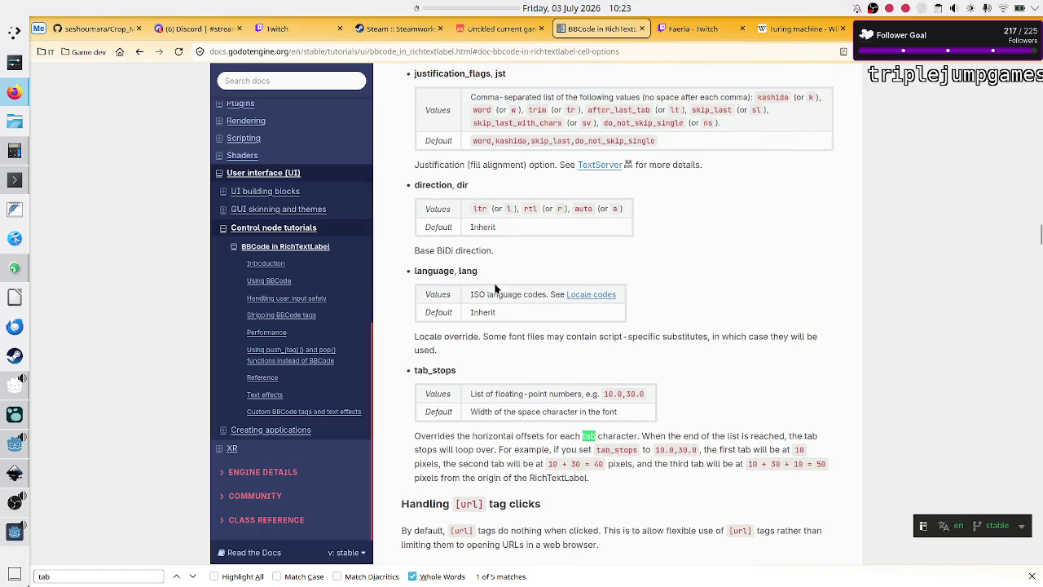
scroll(495, 288, up, 3)
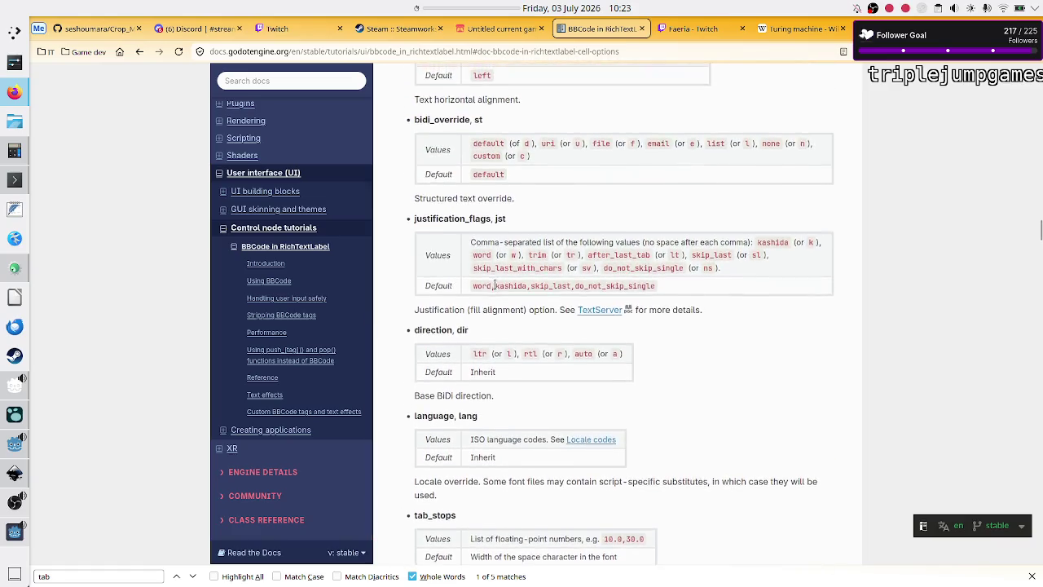
scroll(496, 287, up, 4)
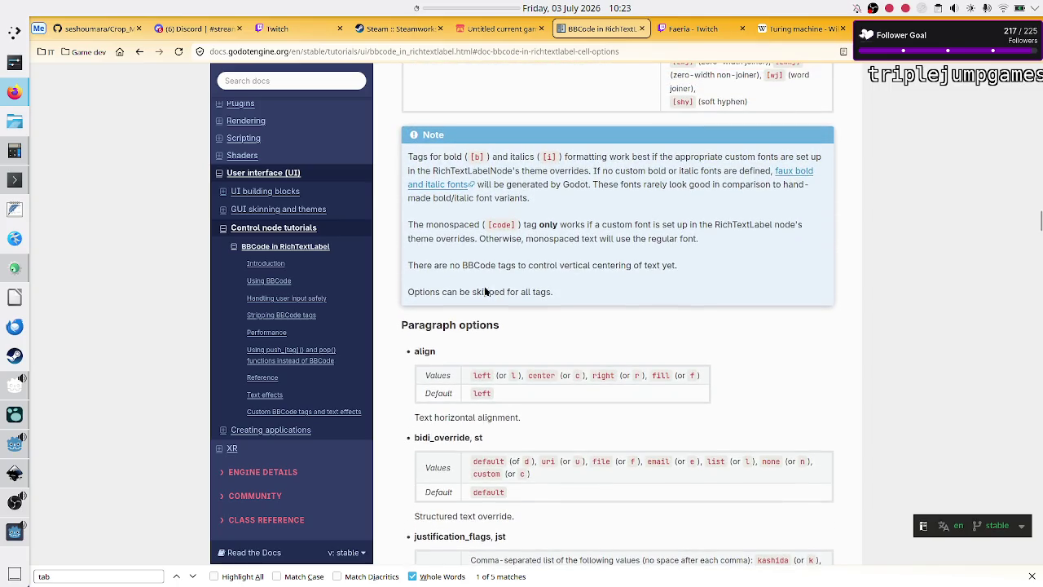
scroll(209, 396, down, 4)
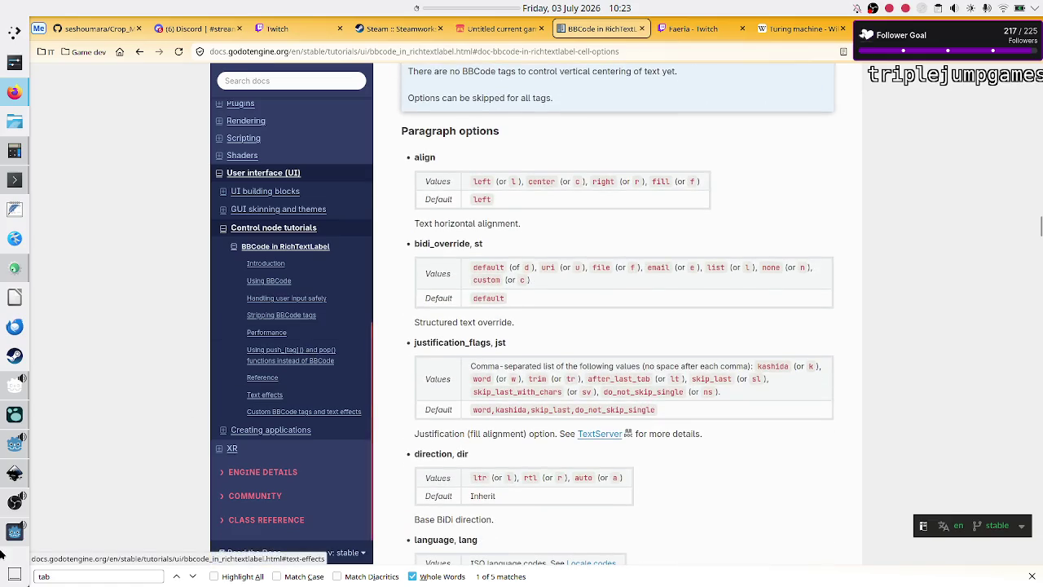
scroll(400, 448, down, 5)
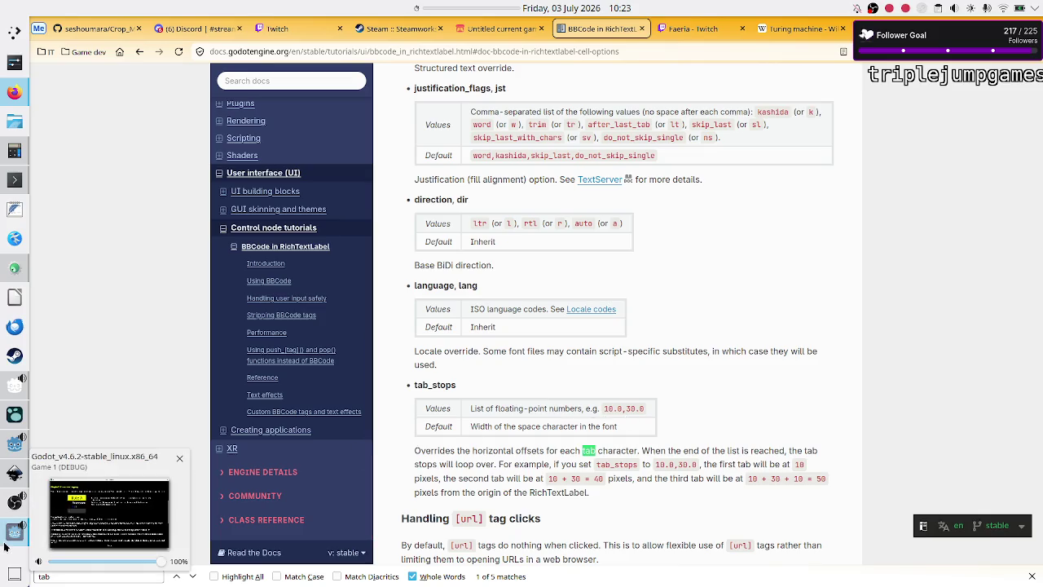
click(12, 462)
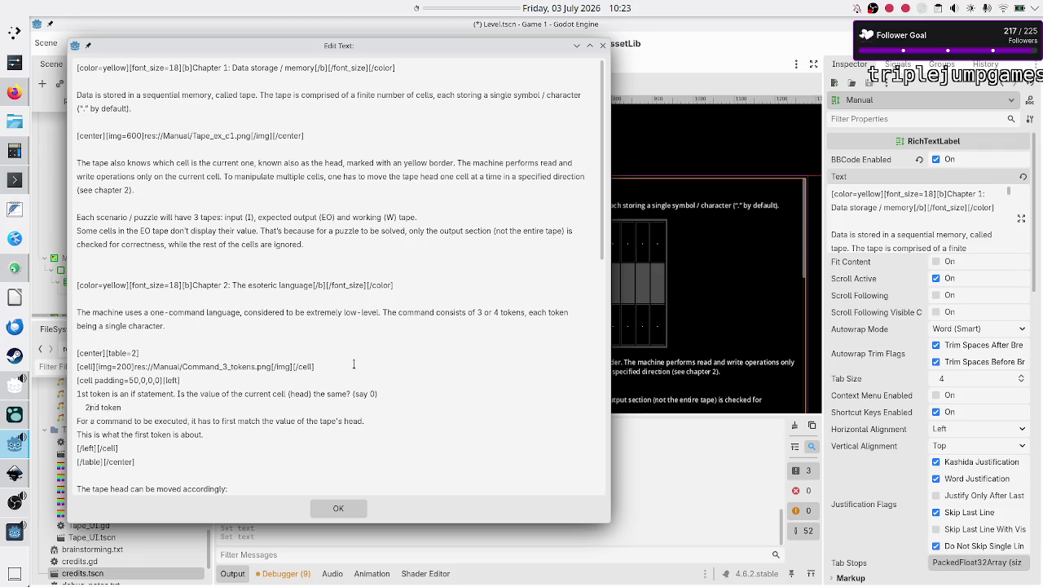
Step: Wrap the '2nd token' line in [p tab_stops=10]…[/p] with a leading tab instead of the indent
key(BackSpace)
text([p])
key(Left)
text(tab_st)
text(ops=)
text(10)
key(Tab)
text([])
text(/p)
Step: Apply the edited manual text and save the Level scene
click(361, 507)
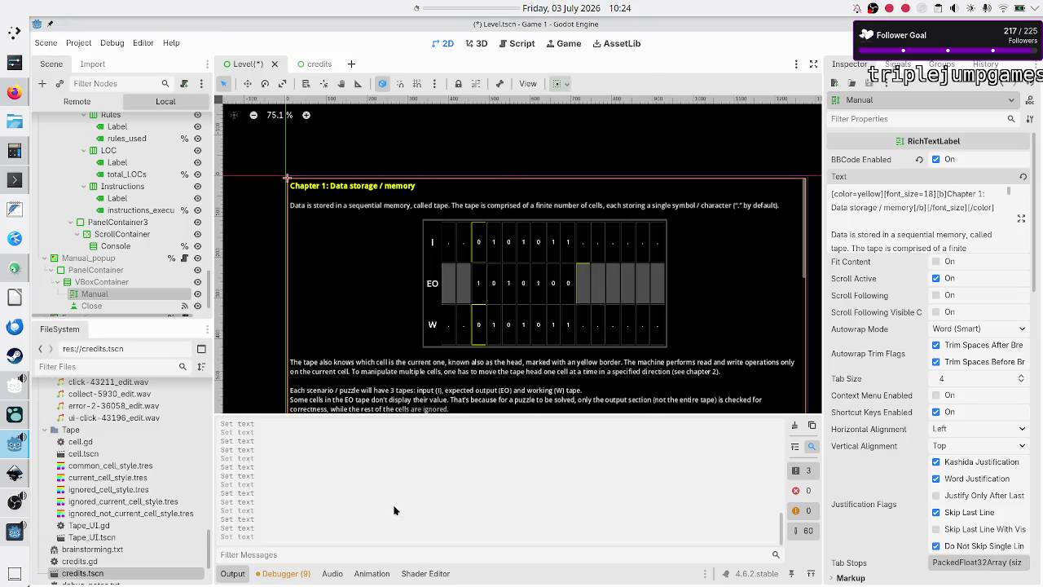
key(ctrl+s)
click(14, 530)
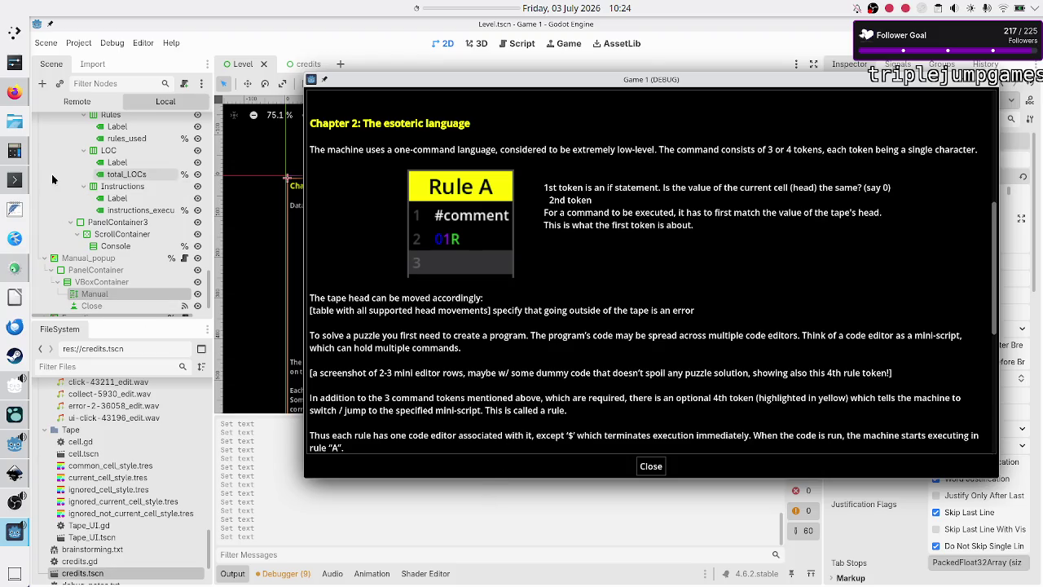
Step: Close the game window and scroll the BBCode docs from tab_stops down to the horizontal rule options
click(14, 93)
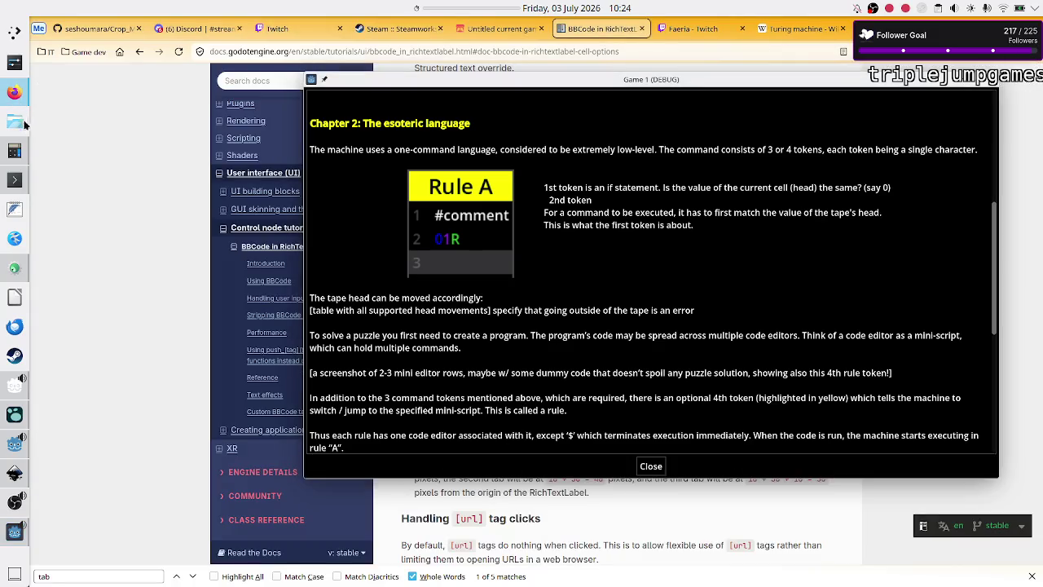
click(966, 84)
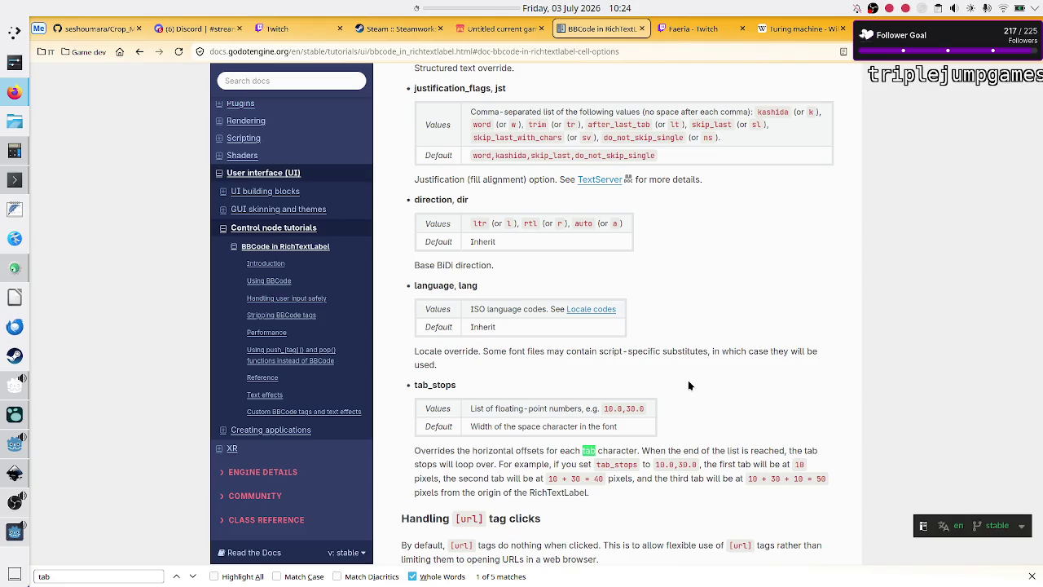
scroll(688, 386, up, 1)
scroll(688, 385, down, 5)
scroll(689, 385, down, 1)
scroll(689, 385, down, 4)
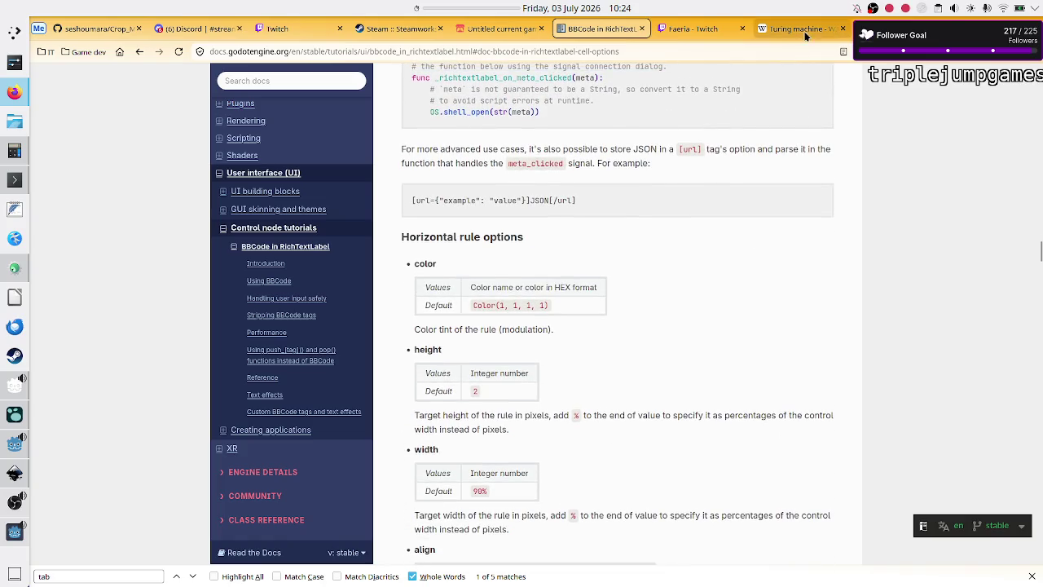
click(905, 28)
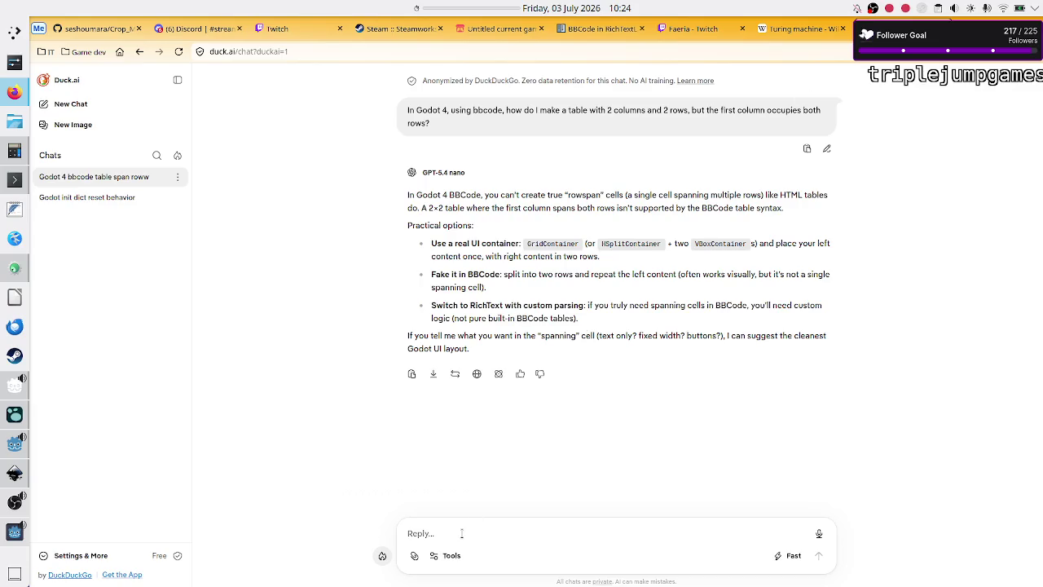
Step: Ask Duck.ai 'how can I make the tab bigger in bbcode?' and close the running game window
text(how can I ma)
text(ke the ta)
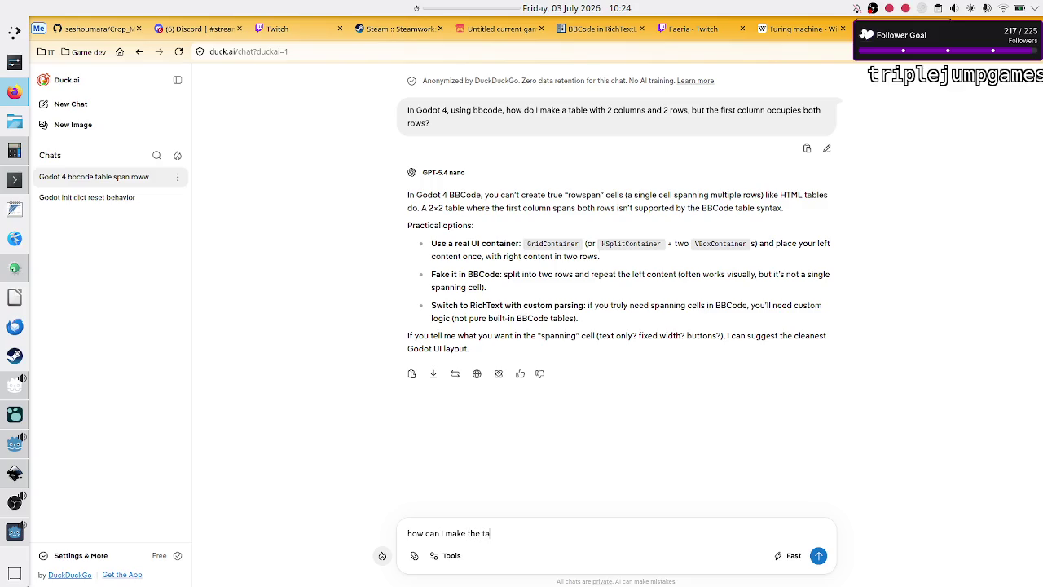
text(b bigger in )
text(bbcode or )
text(a way to ad)
text(d)
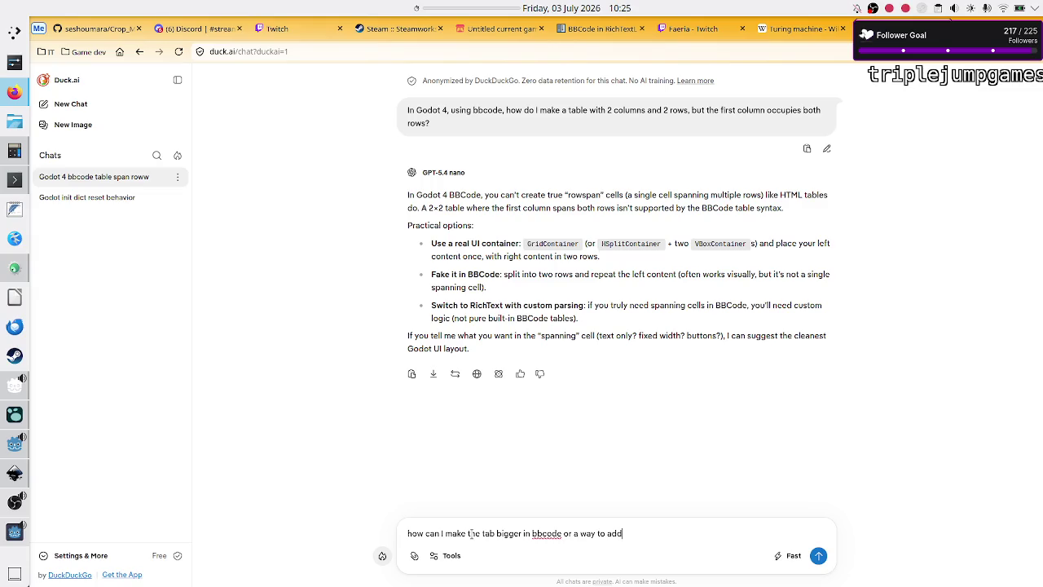
key(BackSpace)
key(BackSpace)
key(BackSpace)
key(BackSpace)
key(BackSpace)
key(BackSpace)
text(?)
key(Return)
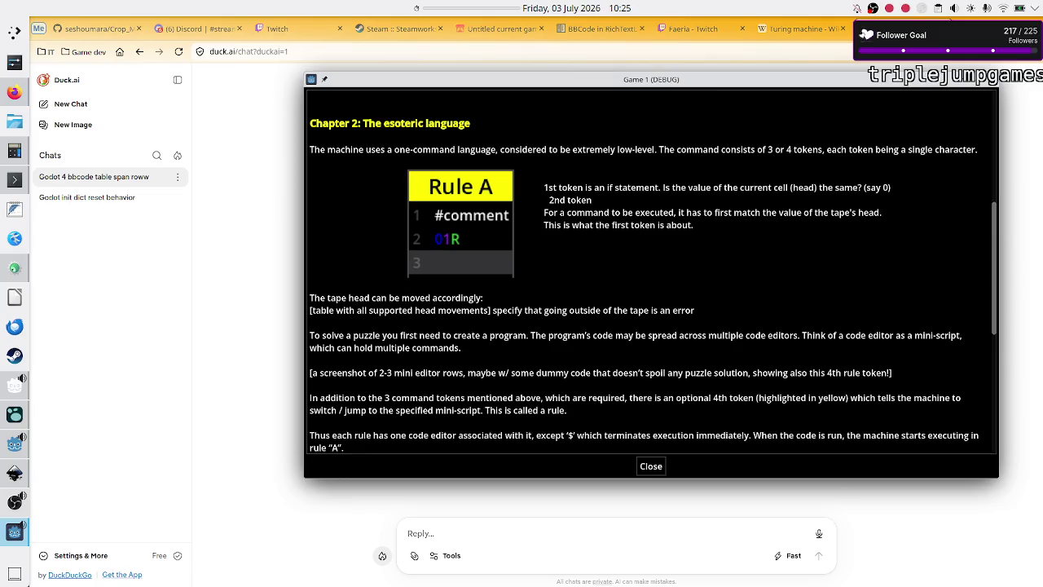
click(420, 533)
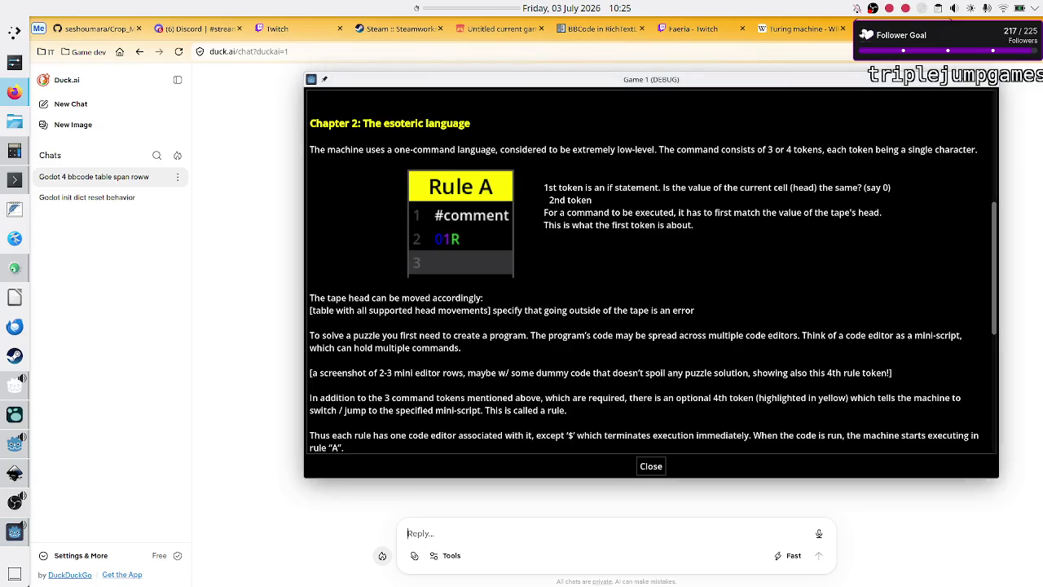
click(988, 79)
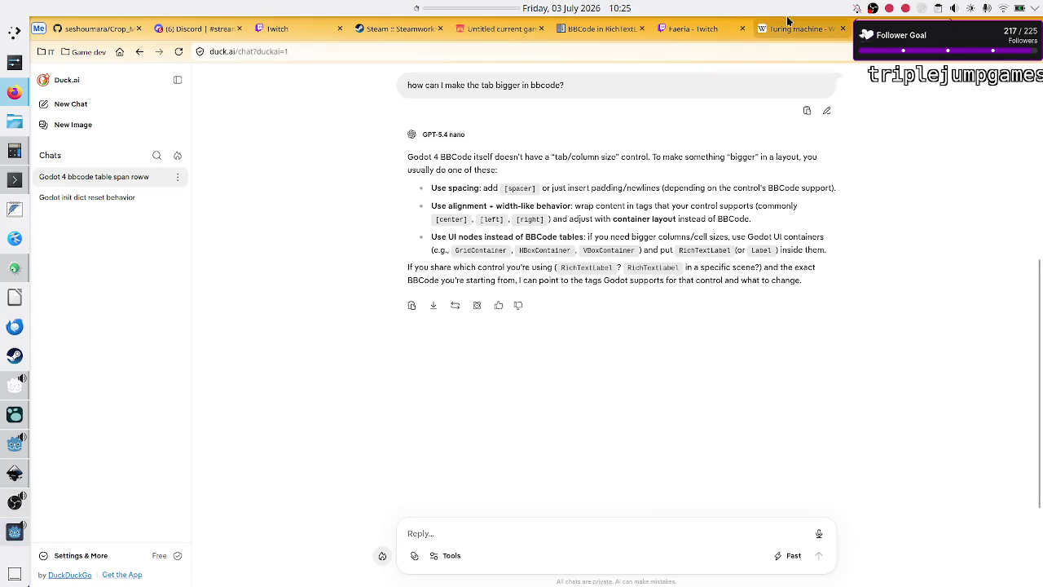
Step: On the BBCode docs page, search for 'space'
click(605, 33)
key(ctrl+f)
text(space)
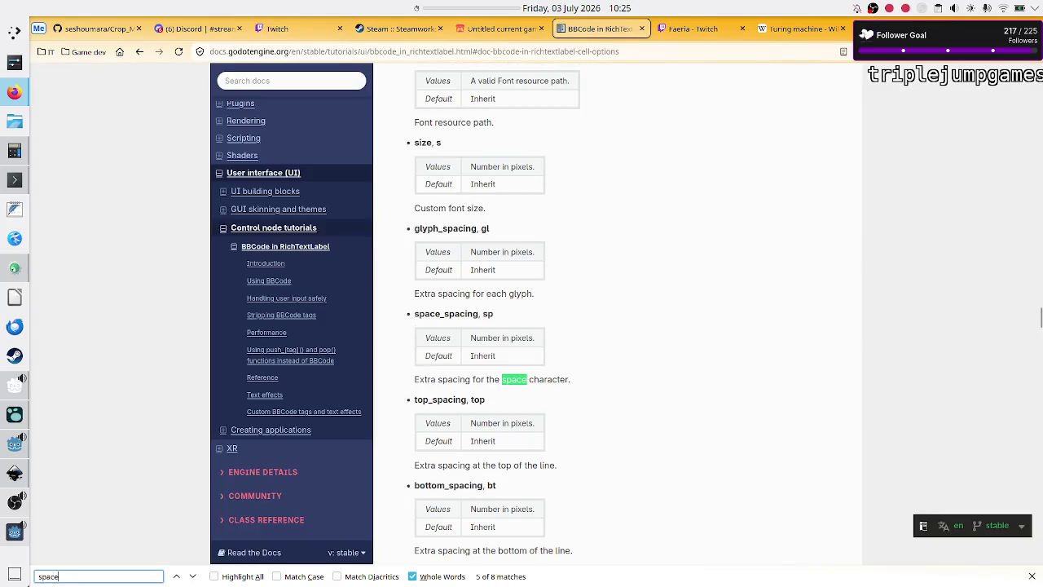
key(BackSpace)
text(e)
key(BackSpace)
key(BackSpace)
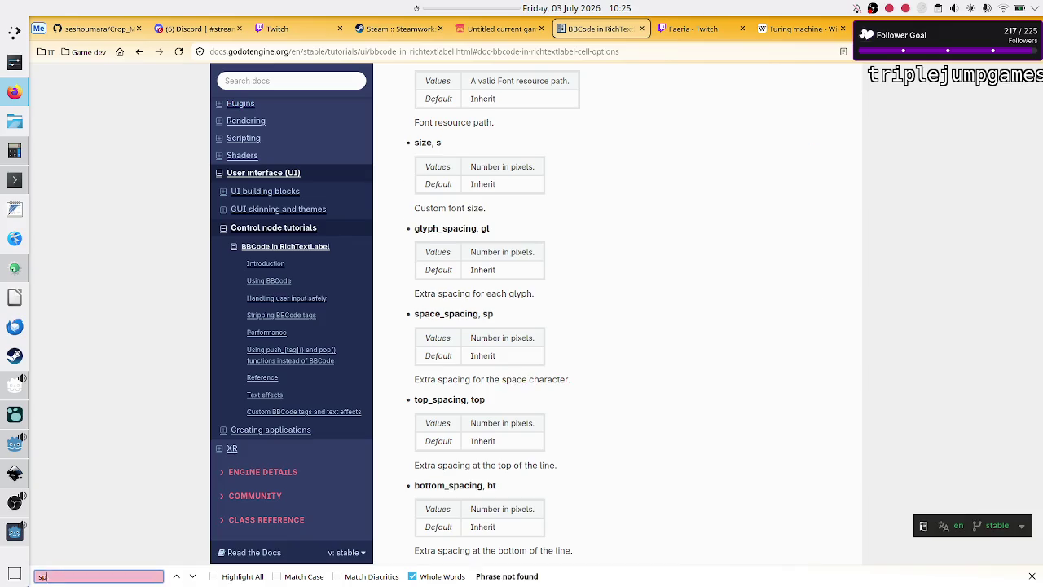
key(BackSpace)
key(BackSpace)
key(BackSpace)
text(space)
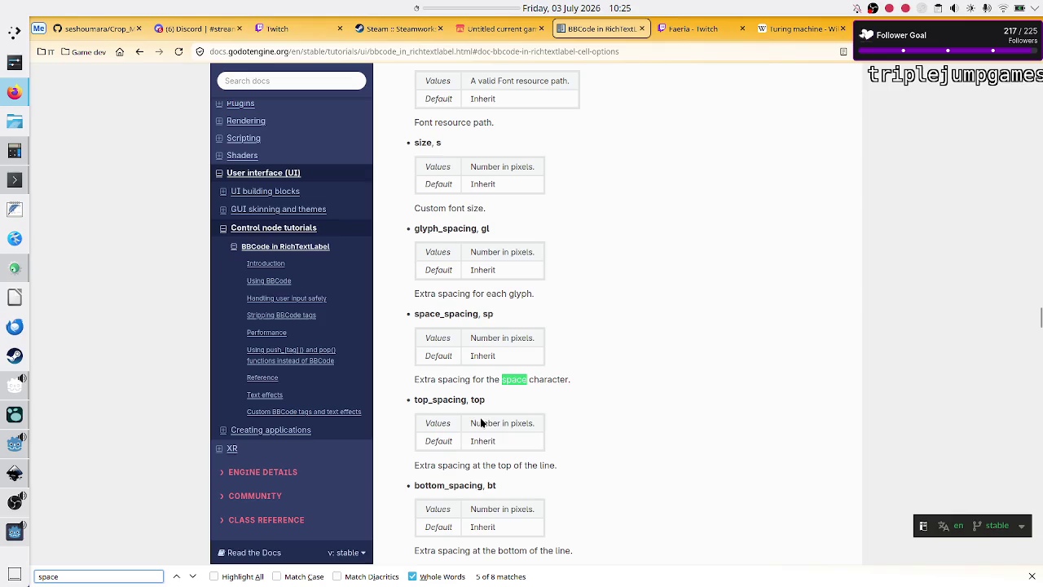
Step: Step through the 'space' matches until reaching the tab_stops entry
scroll(467, 414, down, 3)
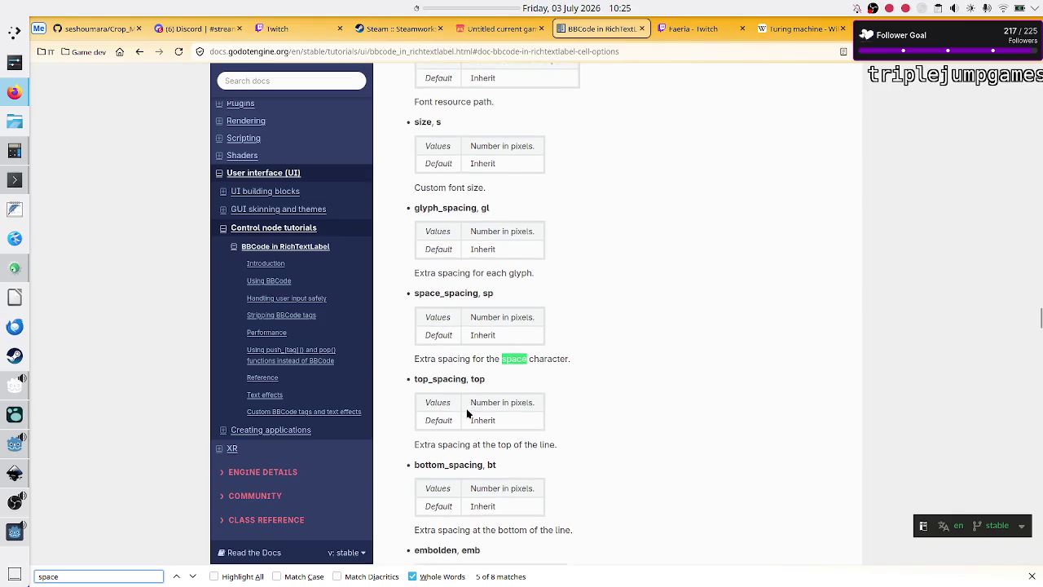
scroll(467, 414, down, 4)
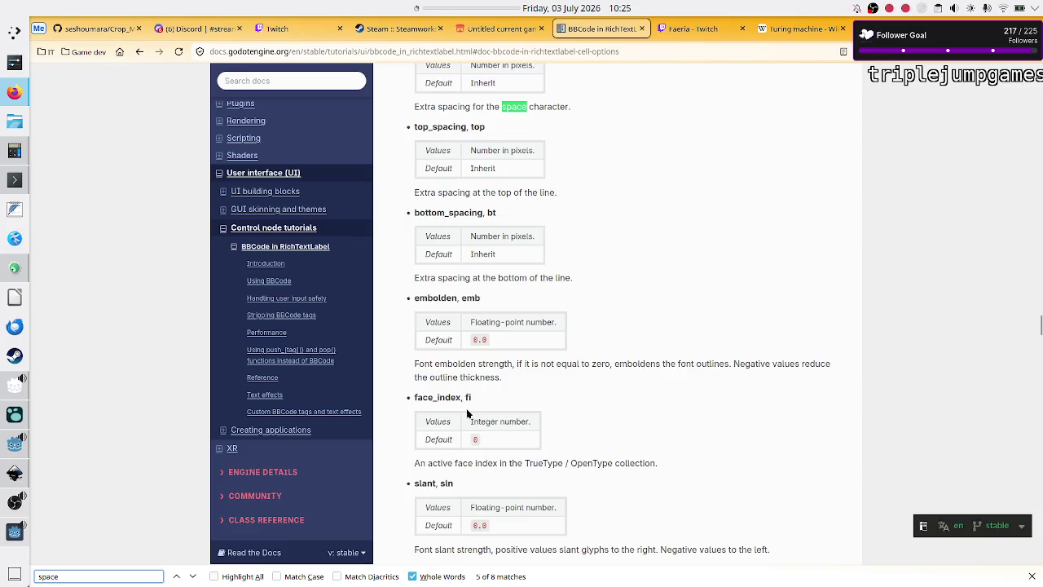
scroll(467, 414, down, 5)
scroll(466, 408, up, 10)
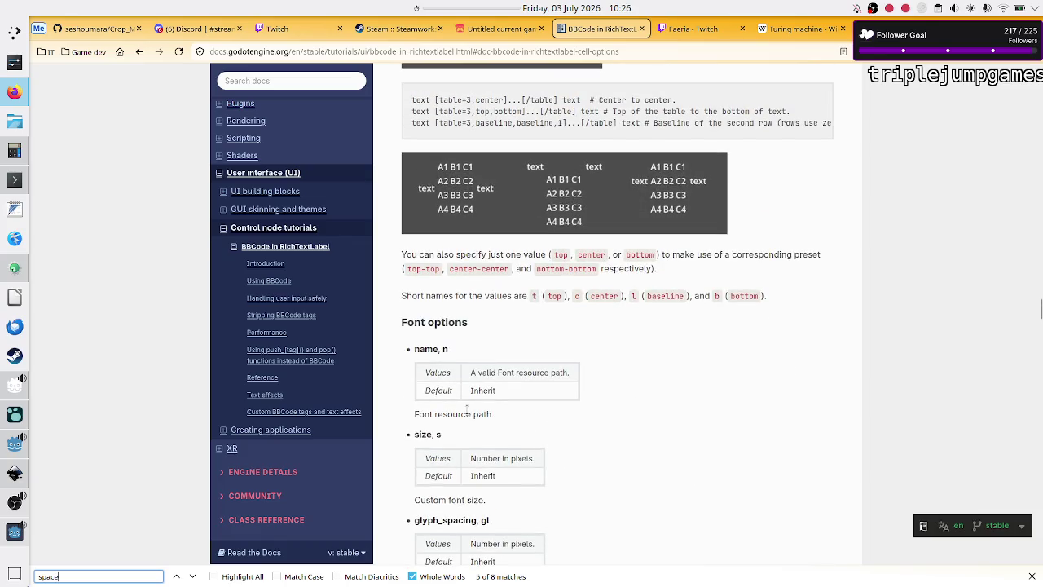
click(193, 577)
click(193, 577)
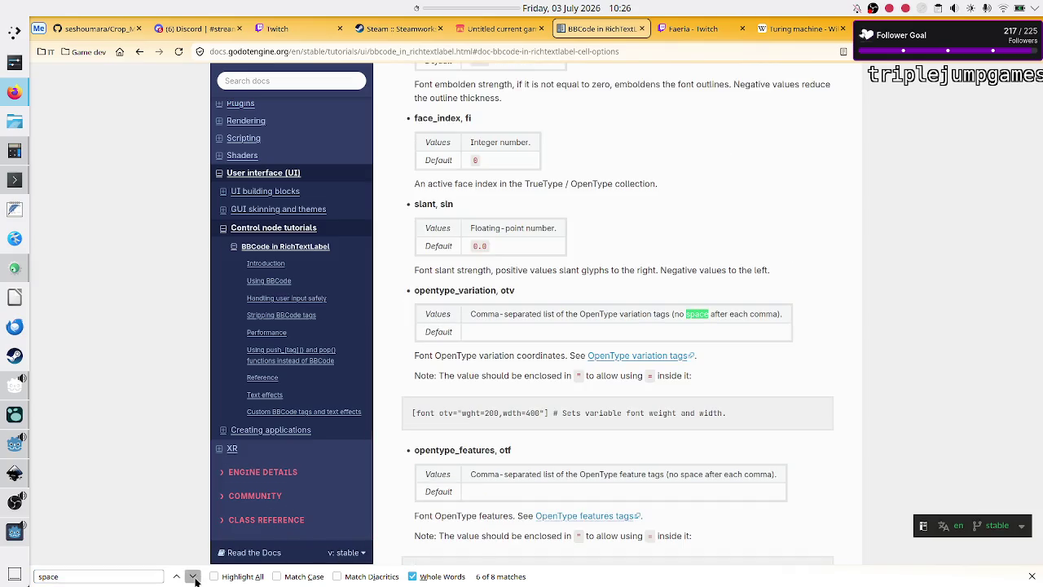
click(193, 577)
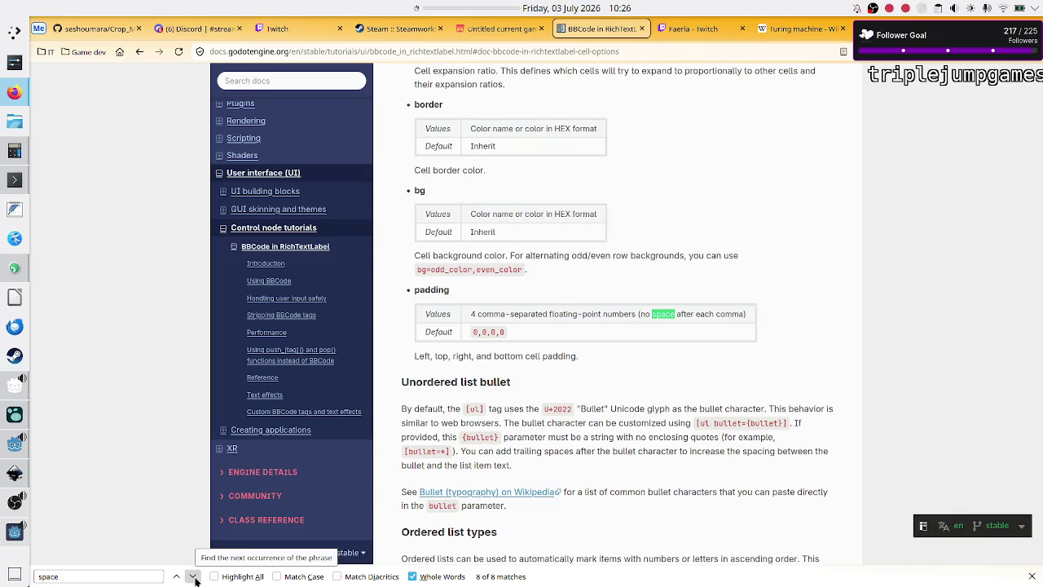
click(193, 577)
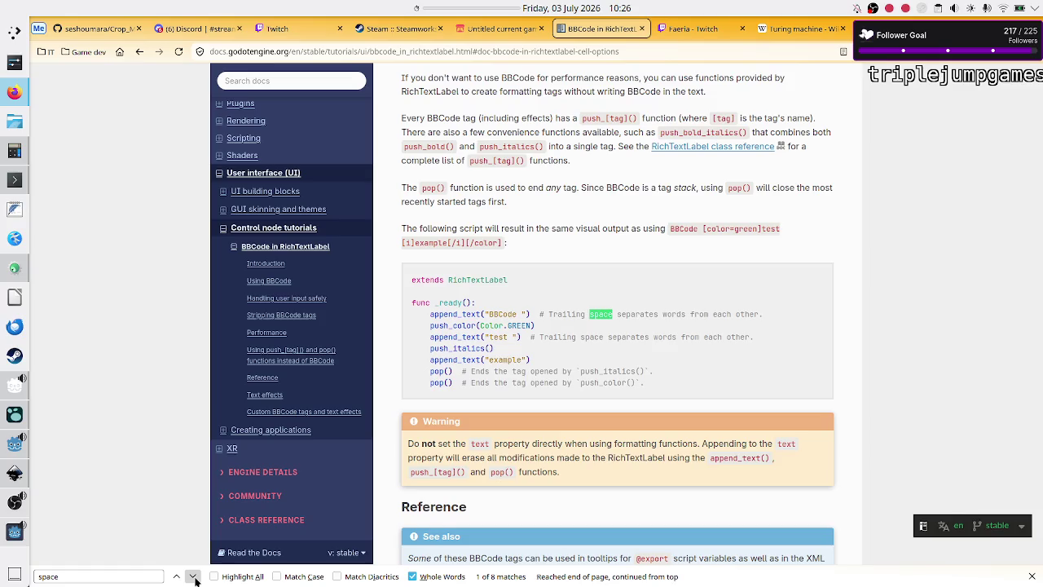
click(194, 577)
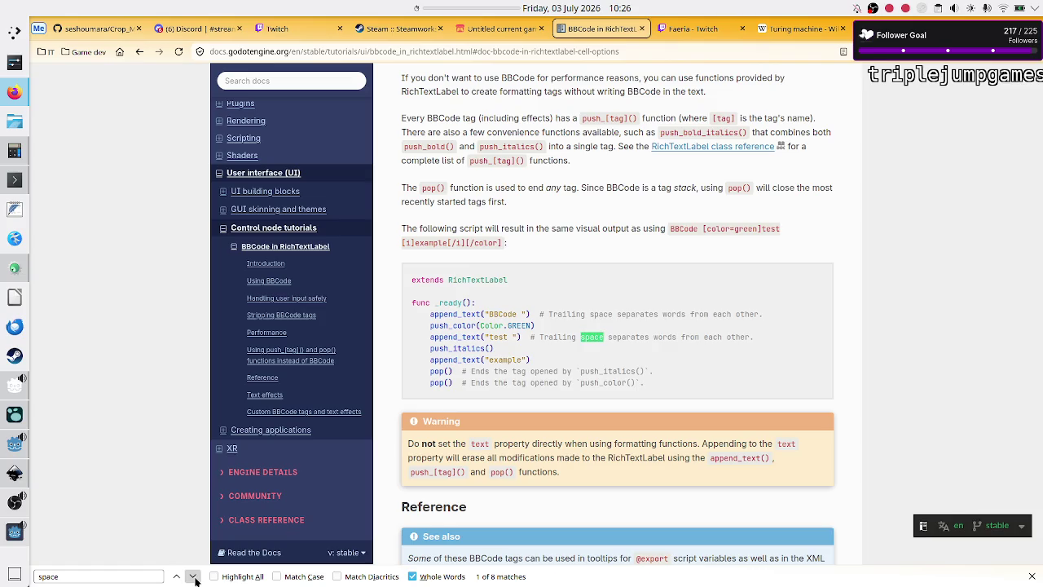
click(193, 577)
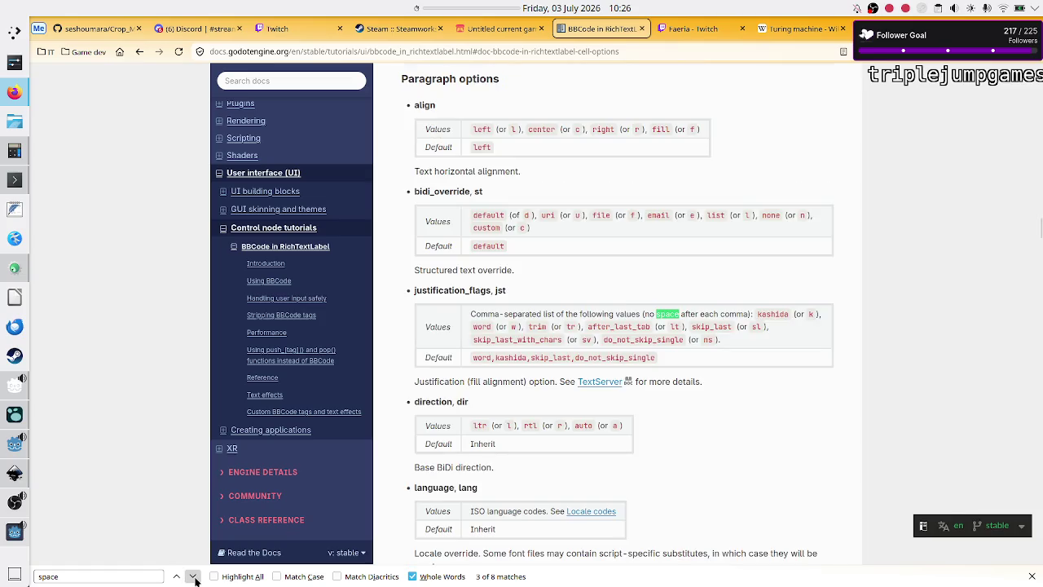
click(194, 577)
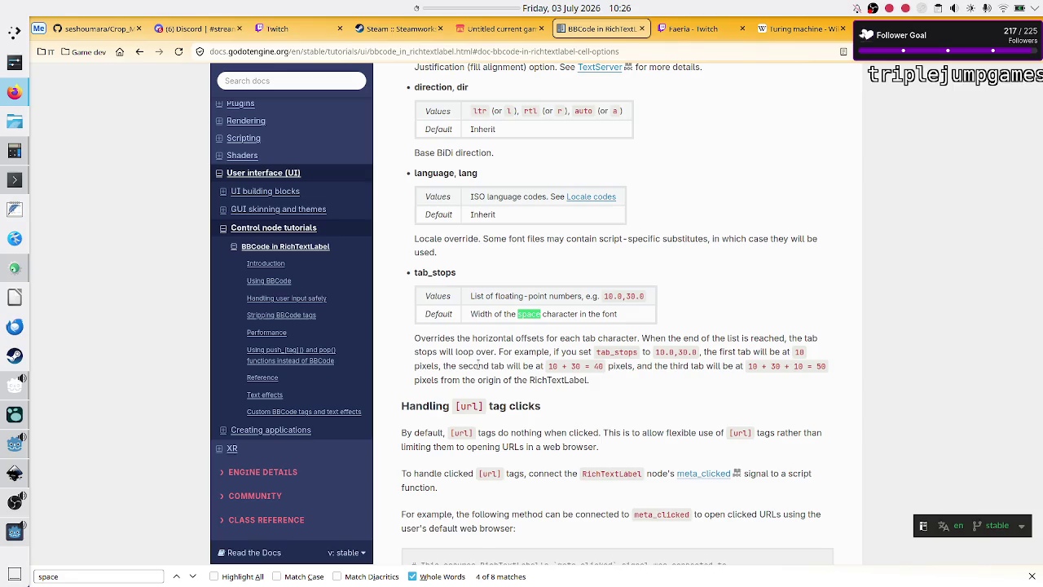
Step: Read the tab_stops description on horizontal offsets, looping stops and the worked example
double_click(441, 339)
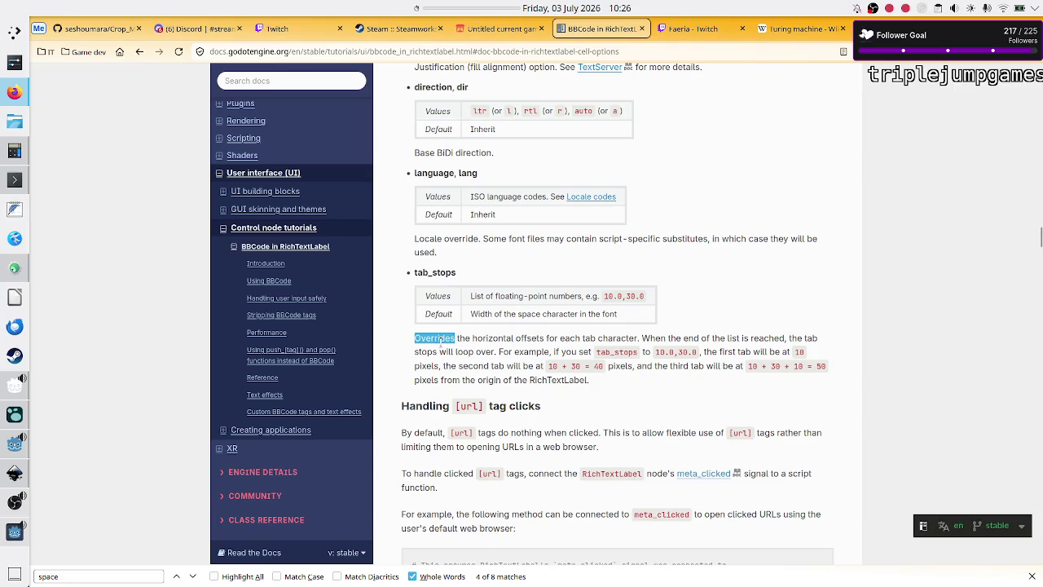
double_click(531, 335)
mouse_move(616, 336)
mouse_down()
mouse_move(564, 350)
mouse_move(544, 338)
mouse_up()
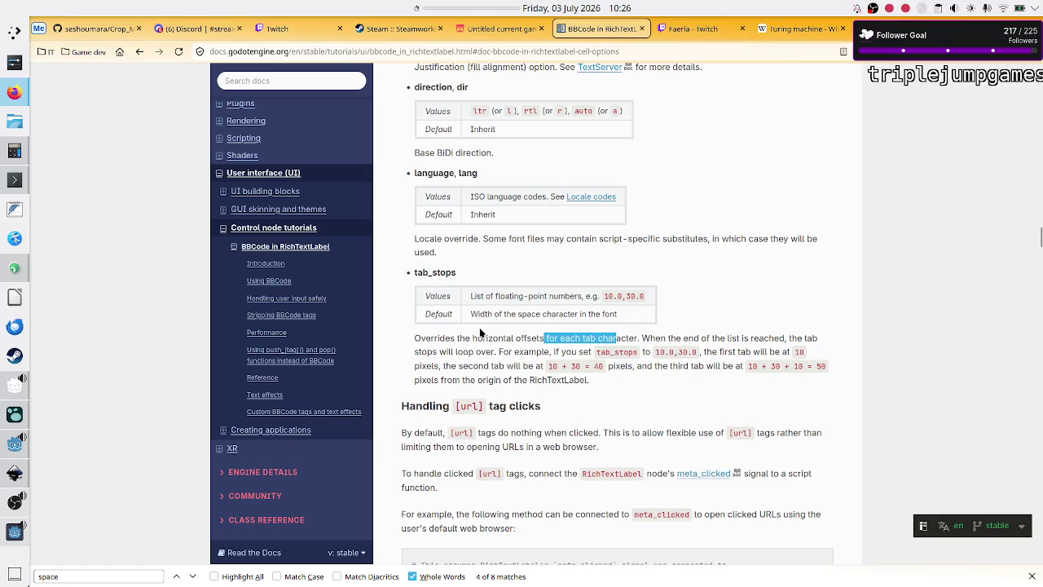
drag(462, 334, 517, 336)
click(516, 336)
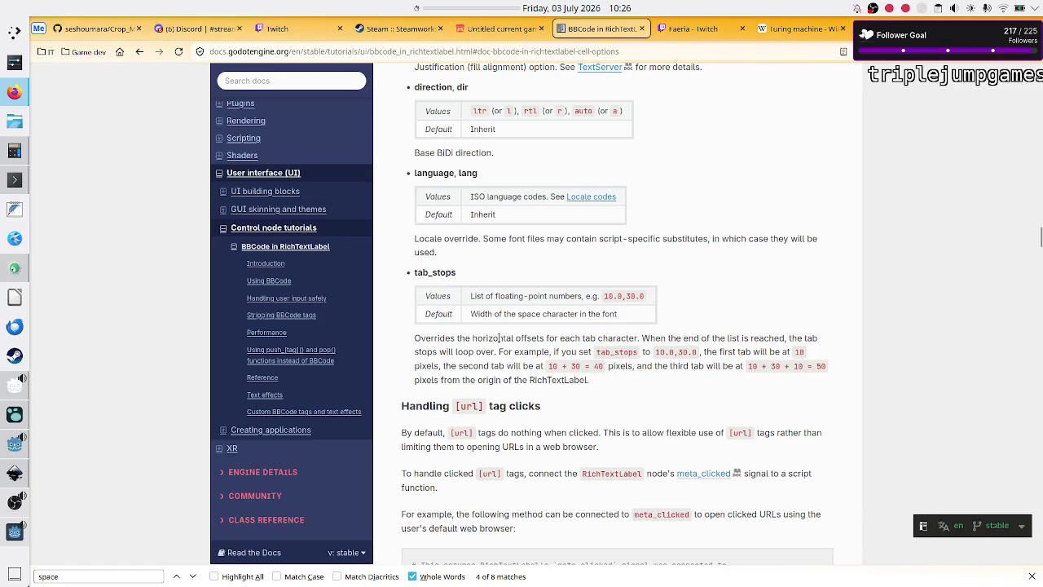
drag(499, 337, 567, 351)
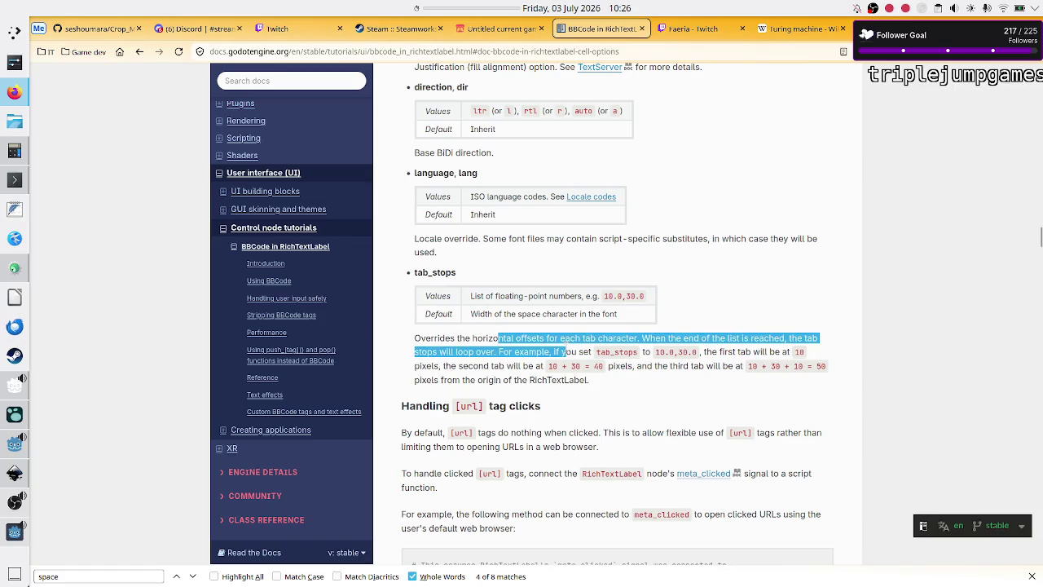
click(566, 344)
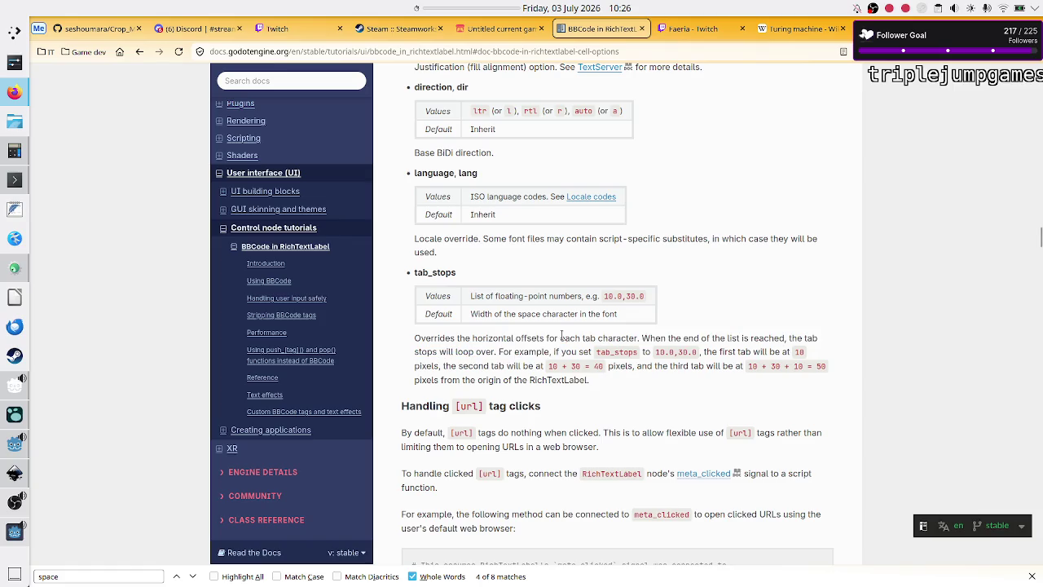
scroll(564, 330, down, 5)
scroll(566, 335, up, 4)
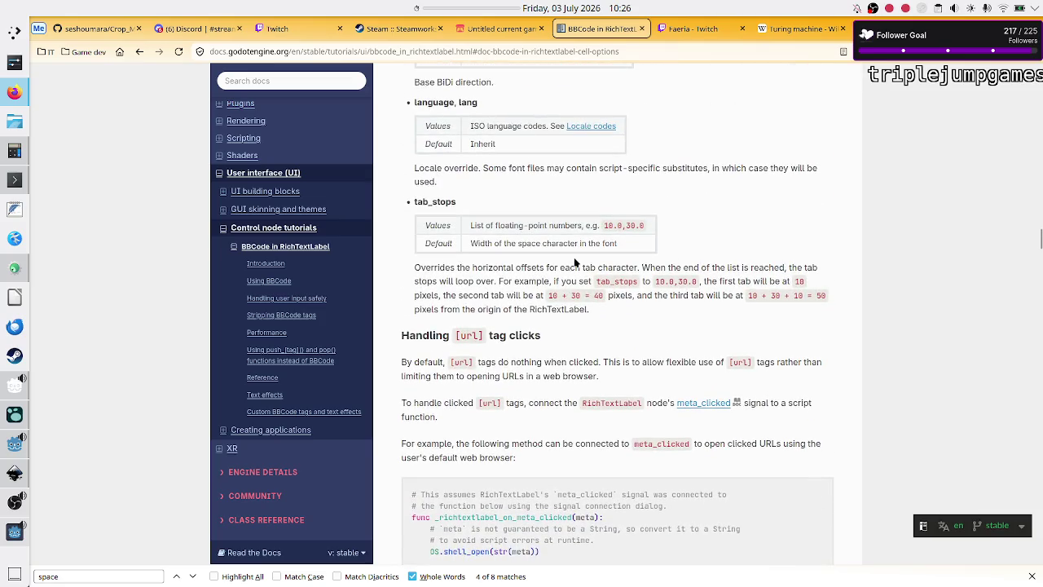
drag(568, 266, 627, 295)
click(620, 287)
mouse_move(749, 296)
mouse_down()
mouse_move(771, 296)
mouse_move(414, 296)
mouse_up()
click(414, 296)
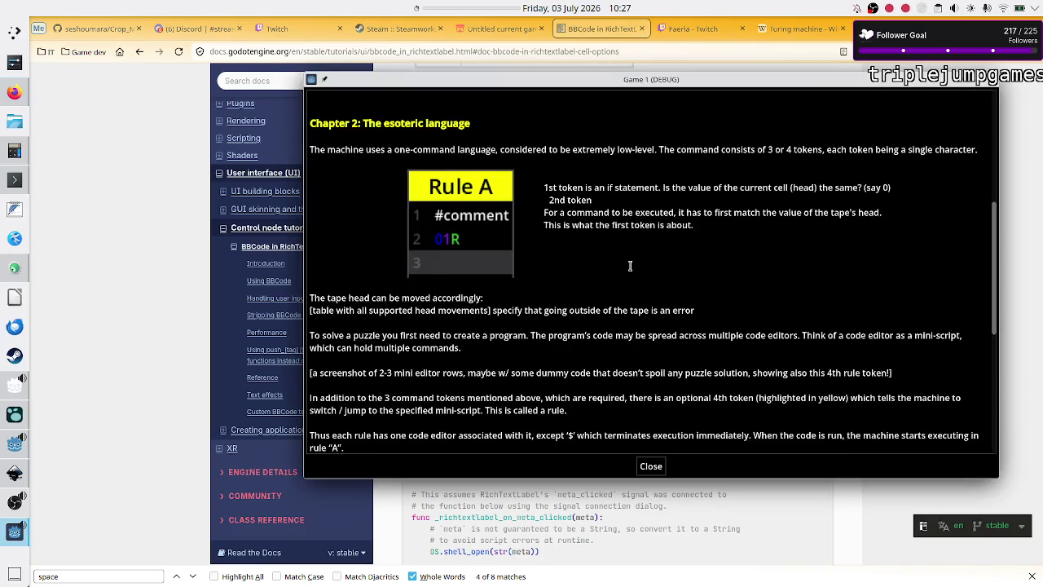
Step: Return to the Godot editor, close the game window, and expand the Manual label's Text property
click(3, 453)
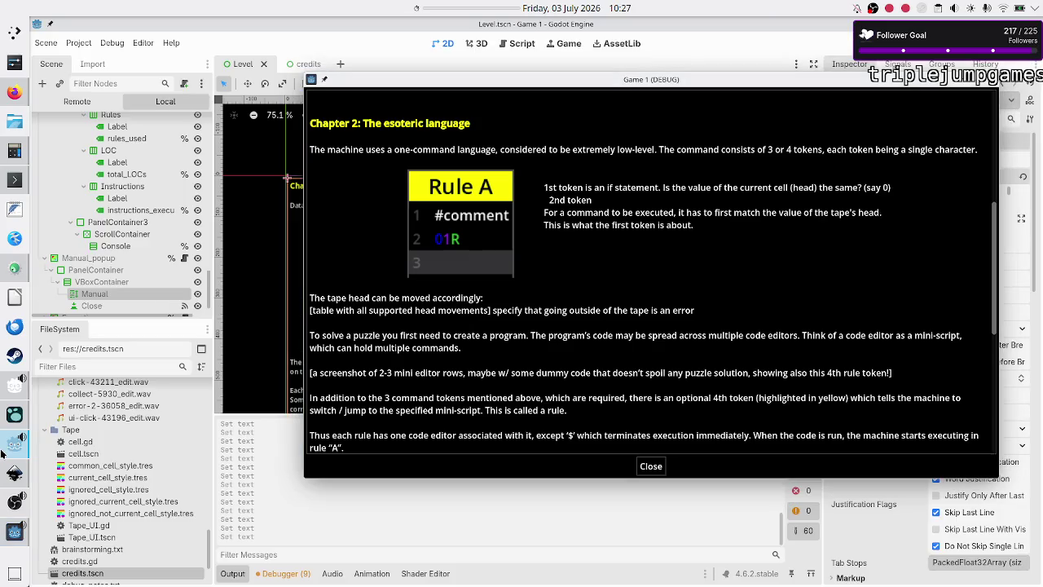
click(968, 82)
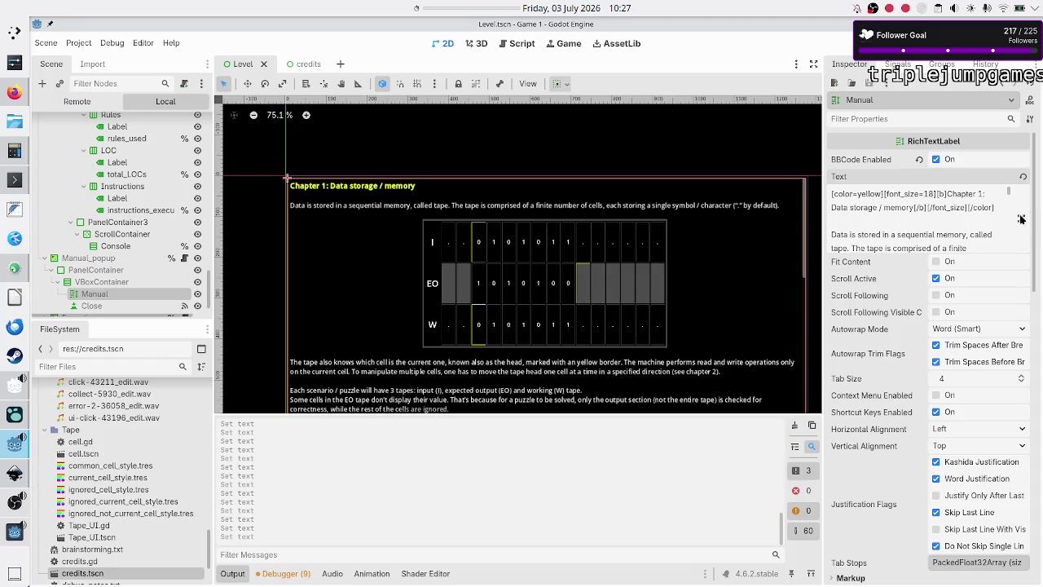
click(1021, 218)
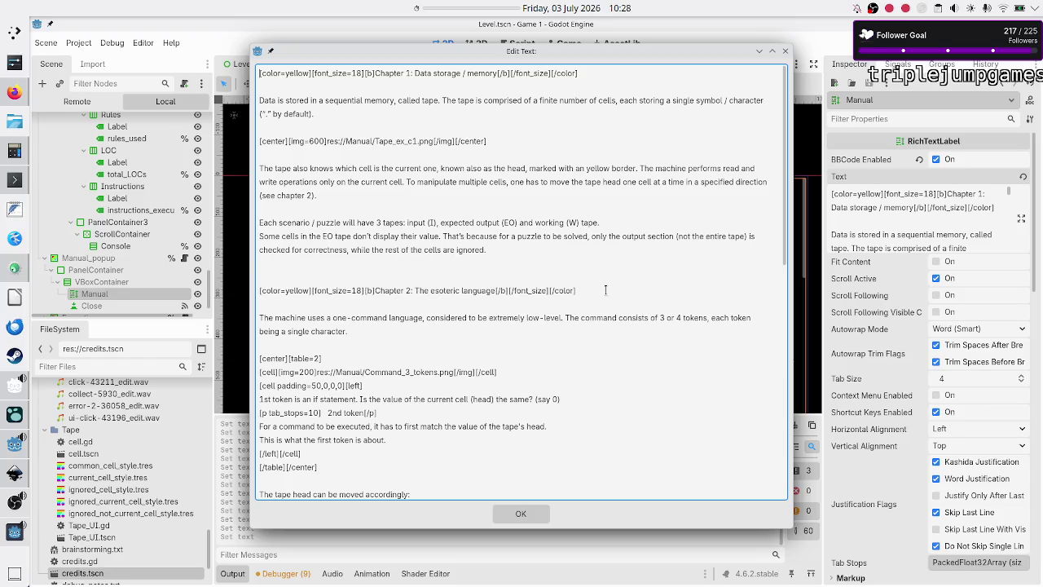
Step: Change the second-token line's tab_stops from 10 to 50, apply the text, and save the scene
scroll(447, 336, down, 3)
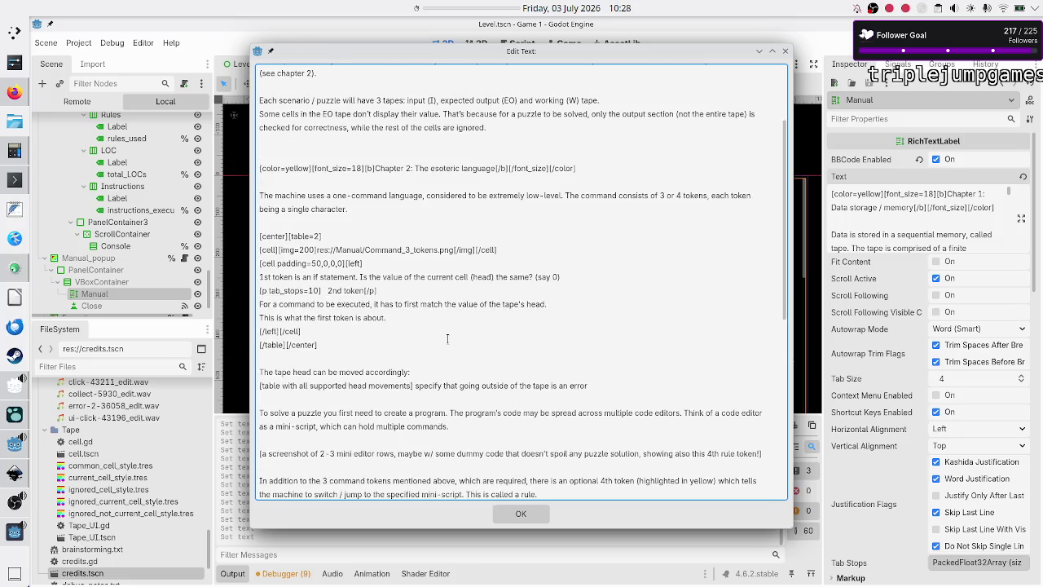
click(440, 323)
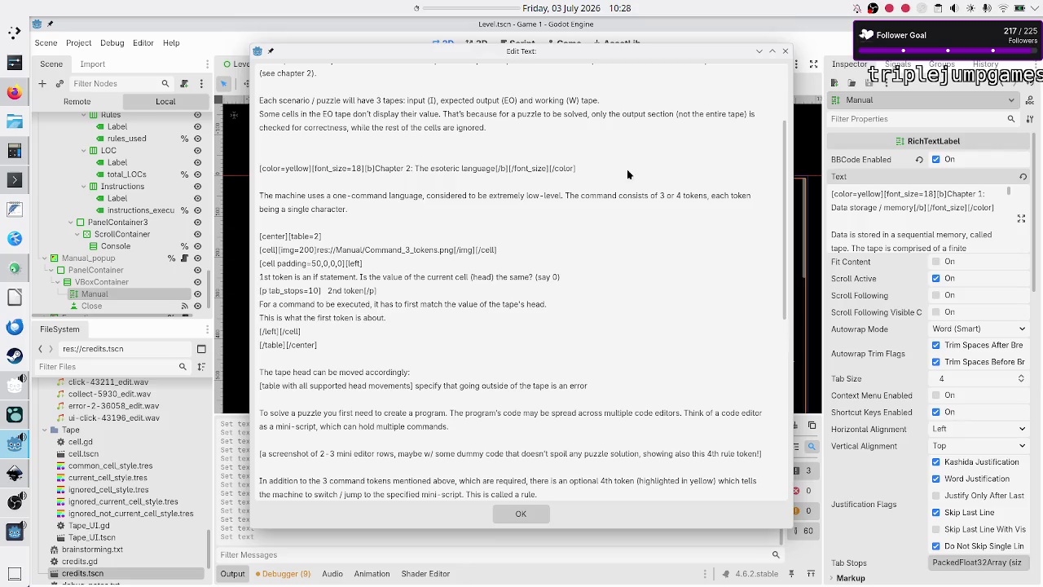
click(6, 98)
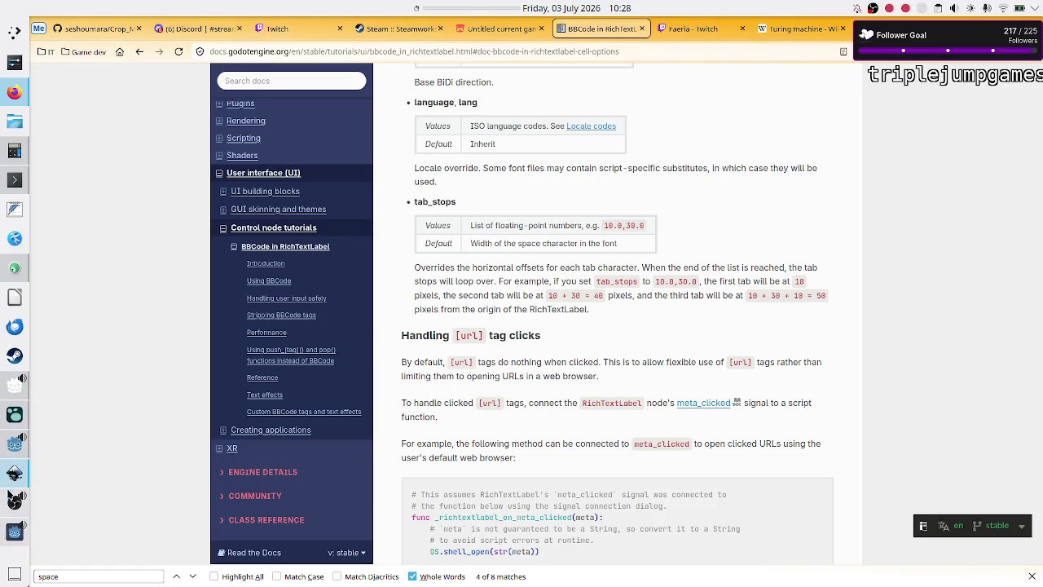
mouse_move(6, 532)
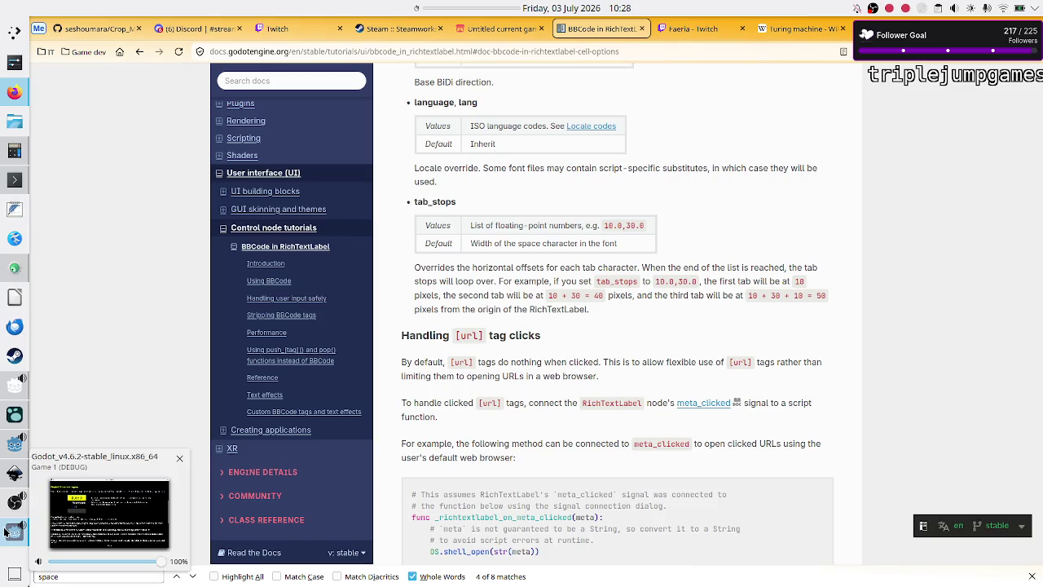
click(15, 447)
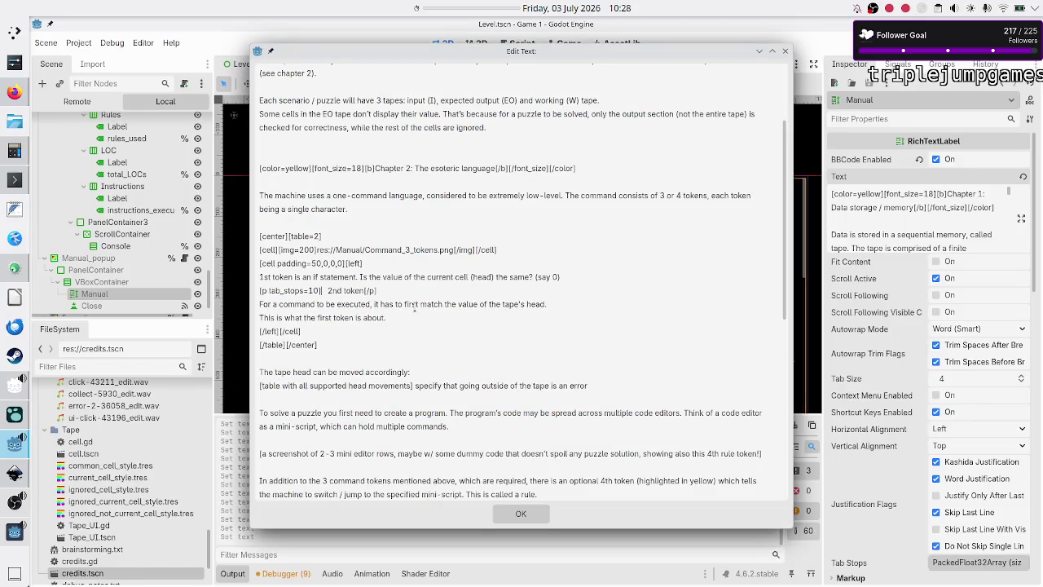
key(BackSpace)
text(5)
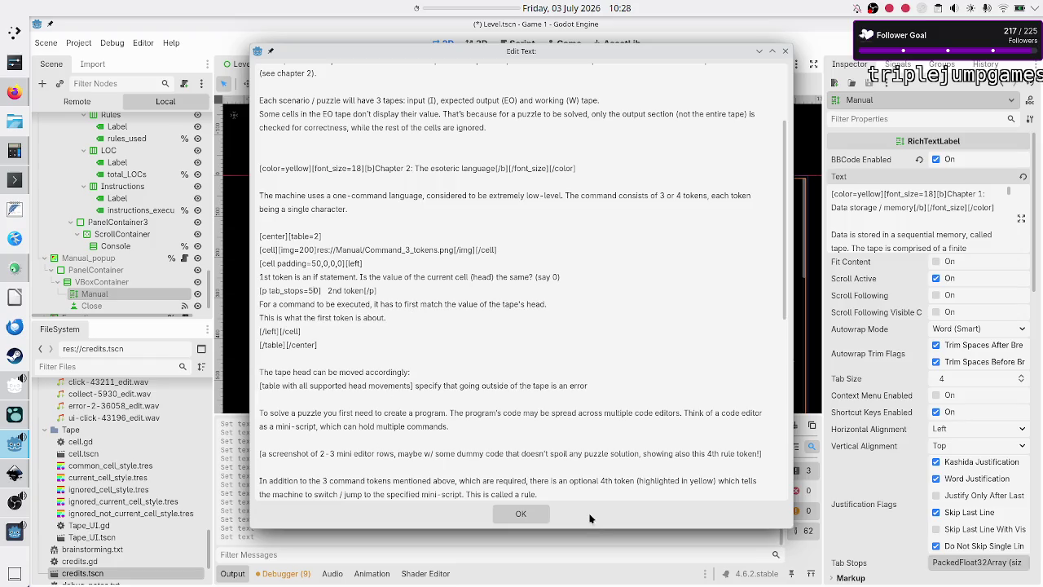
click(522, 513)
key(ctrl+s)
Step: Check the manual in the running game, unpin the game window from on-top, and reopen the manual text
click(231, 574)
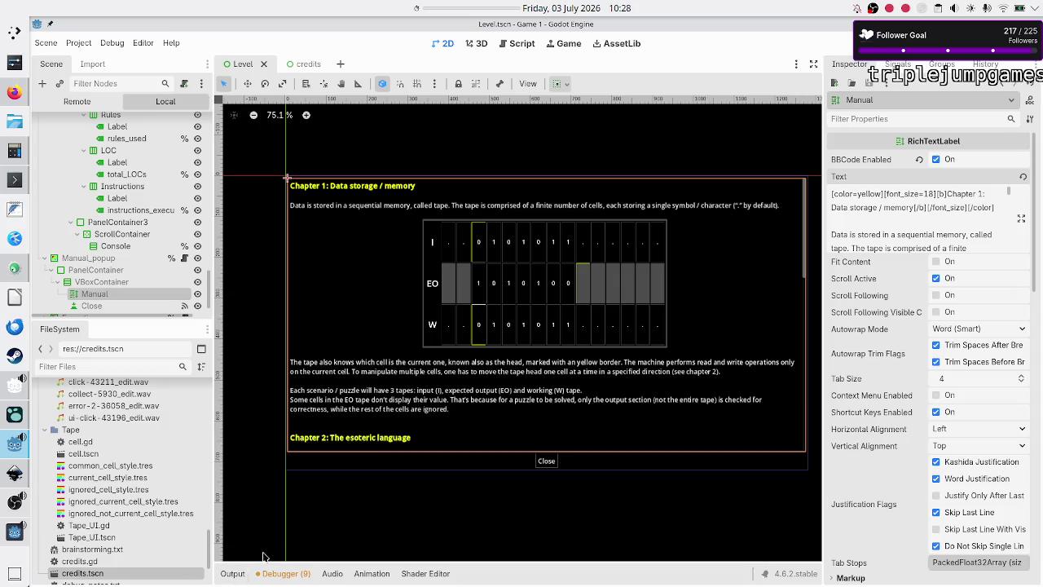
click(3, 534)
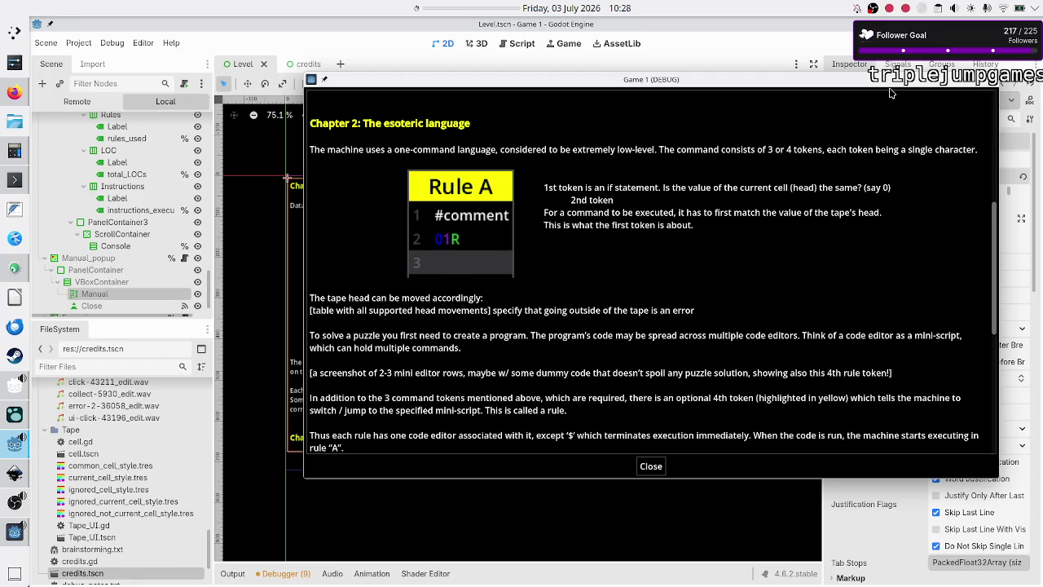
mouse_move(850, 86)
mouse_down()
mouse_move(1018, 37)
mouse_move(1002, 47)
mouse_up()
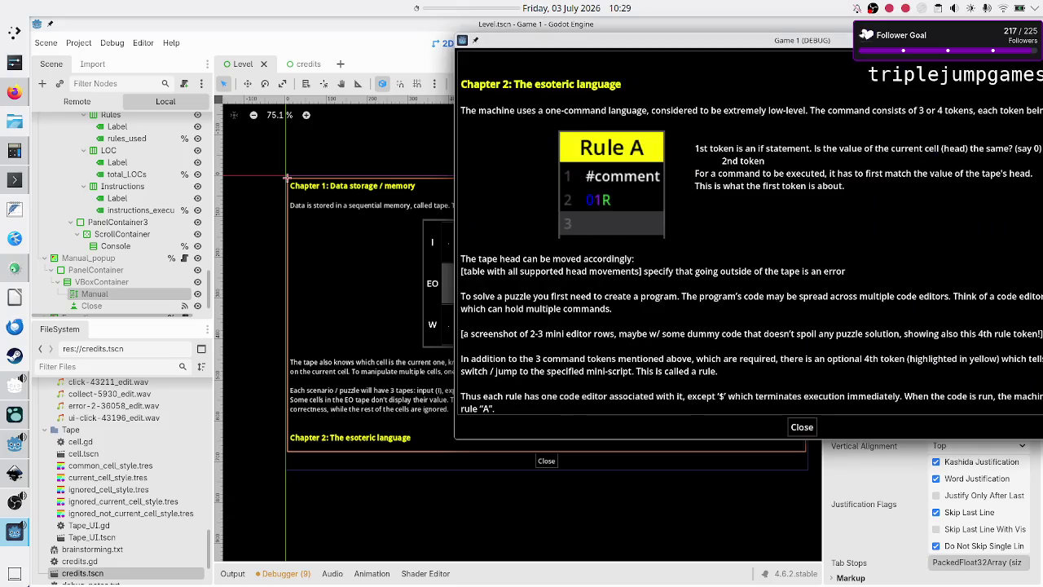
mouse_move(648, 45)
mouse_down()
mouse_move(506, 97)
mouse_move(537, 89)
mouse_up()
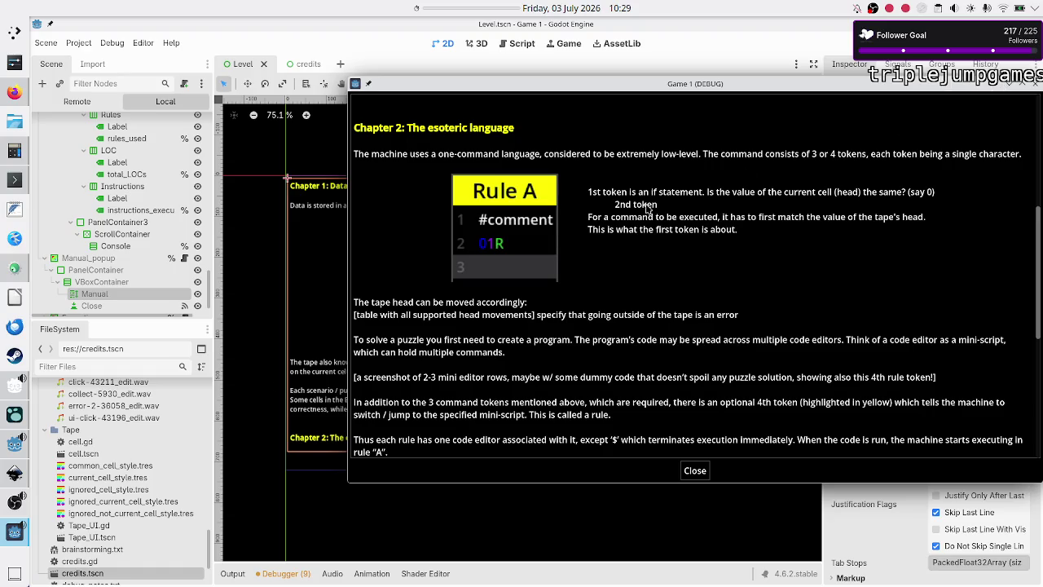
right_click(906, 85)
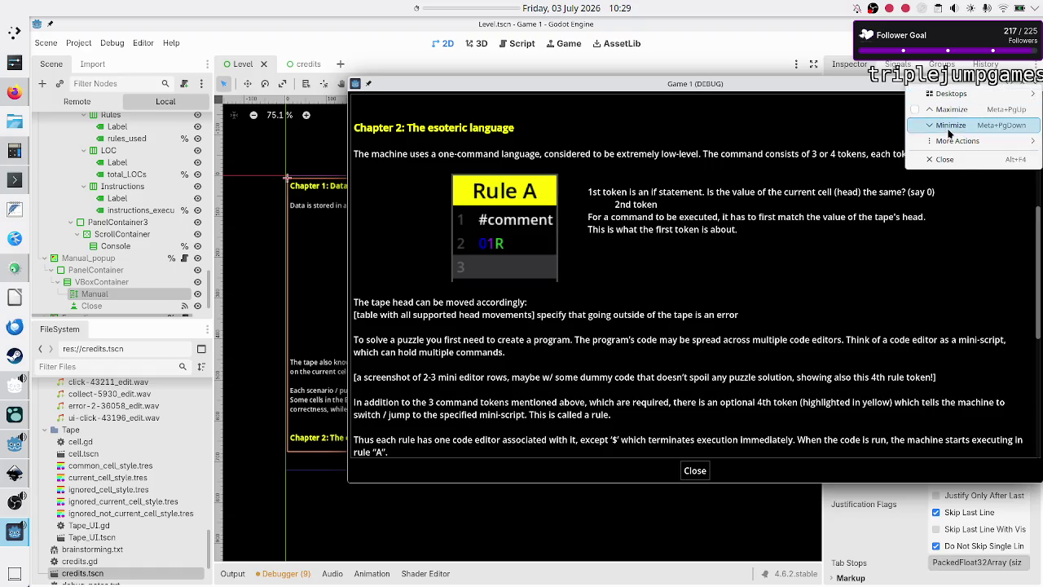
mouse_move(949, 144)
click(803, 172)
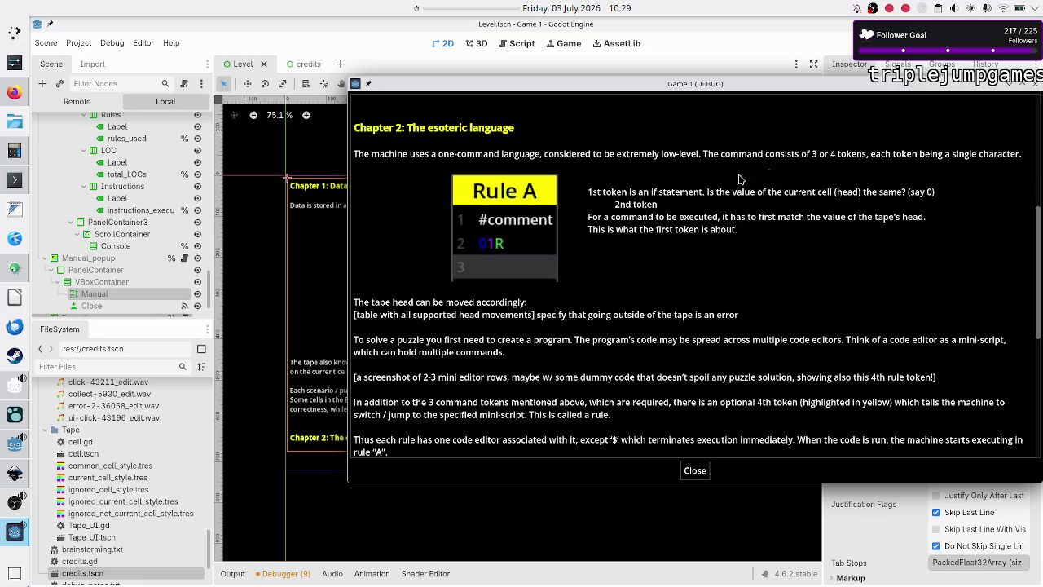
click(247, 565)
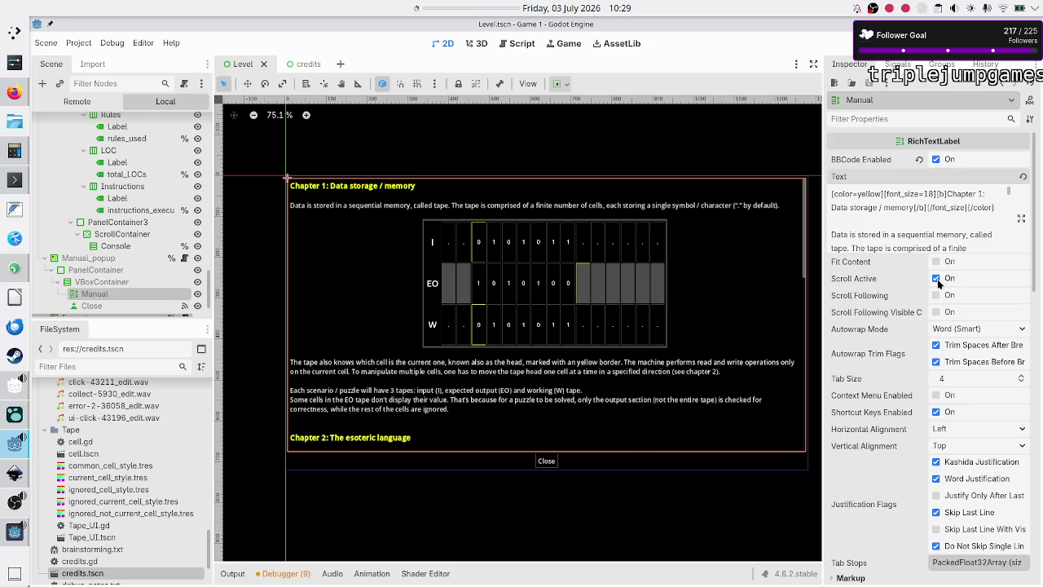
click(1021, 221)
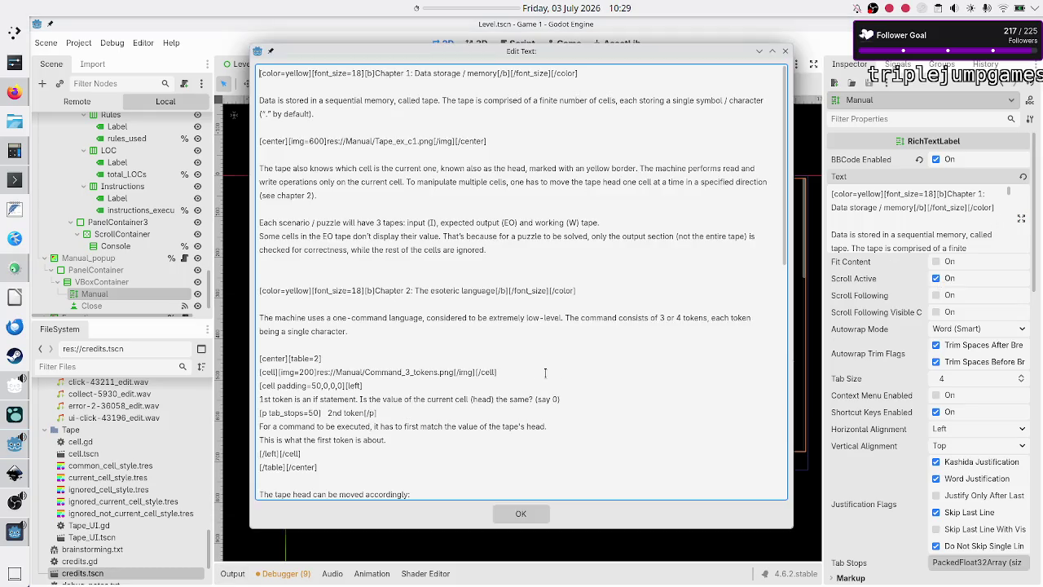
Step: After '2nd token[/p]', draft 'represents the new value of the current cell'
click(405, 411)
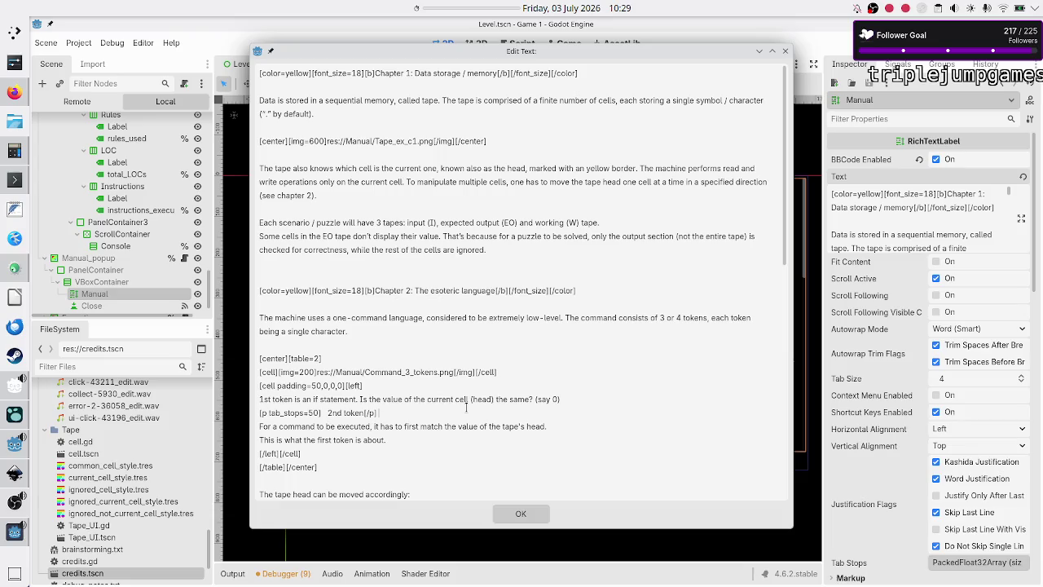
text(changes )
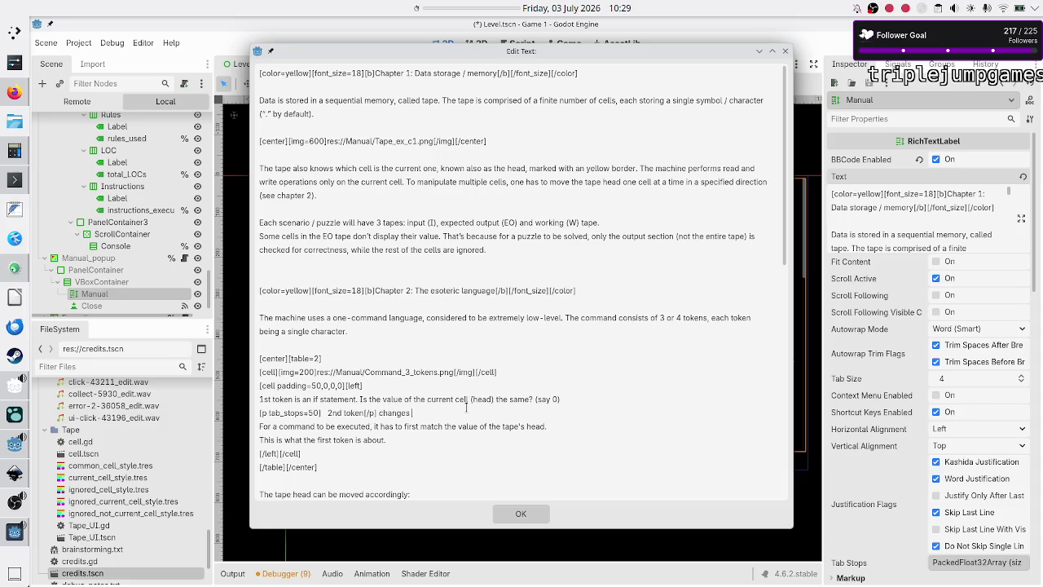
text(the)
key(BackSpace)
key(BackSpace)
key(BackSpace)
text(reps)
key(BackSpace)
text(resents)
key(BackSpace)
key(BackSpace)
key(BackSpace)
text(epre)
text(sents the new value of the current cell.)
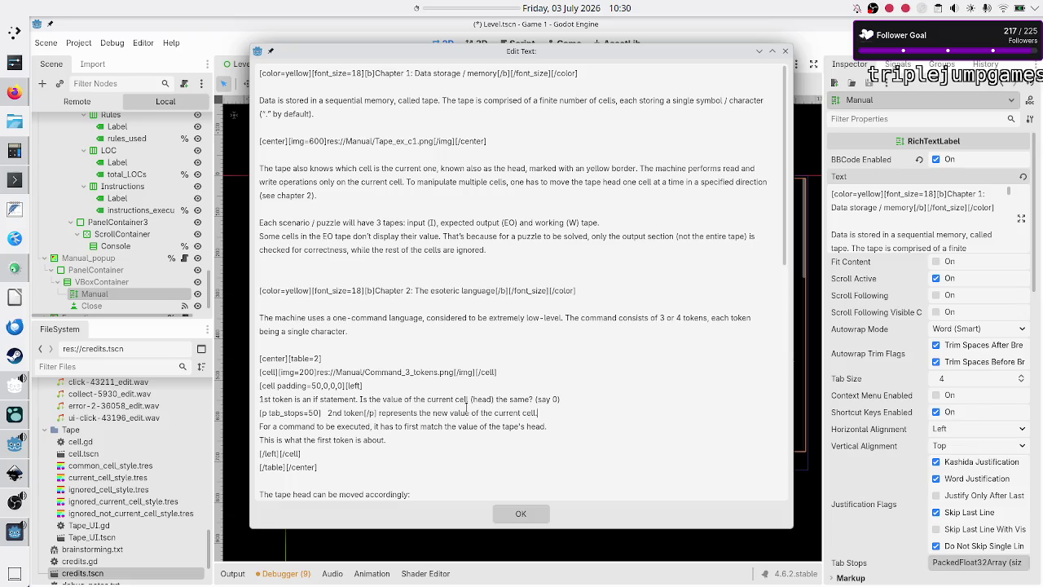
Step: Reword it to 'changes the value of the current cell (say 1)' and start a new line
key(BackSpace)
key(BackSpace)
key(BackSpace)
key(BackSpace)
text(]  2nd token[/p)
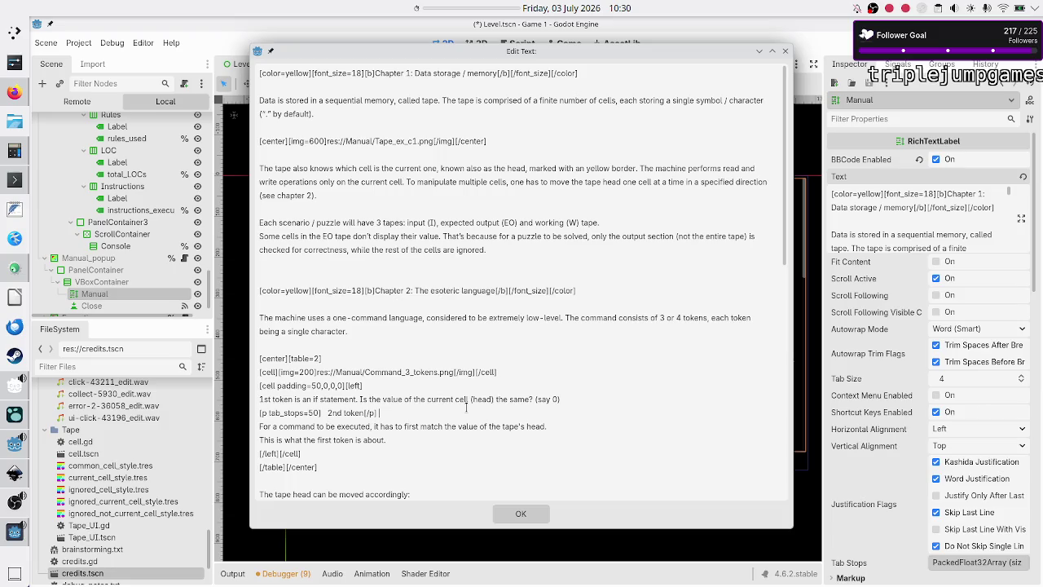
text(changes the )
text(values)
key(BackSpace)
text(of the curre)
text(nt cell to)
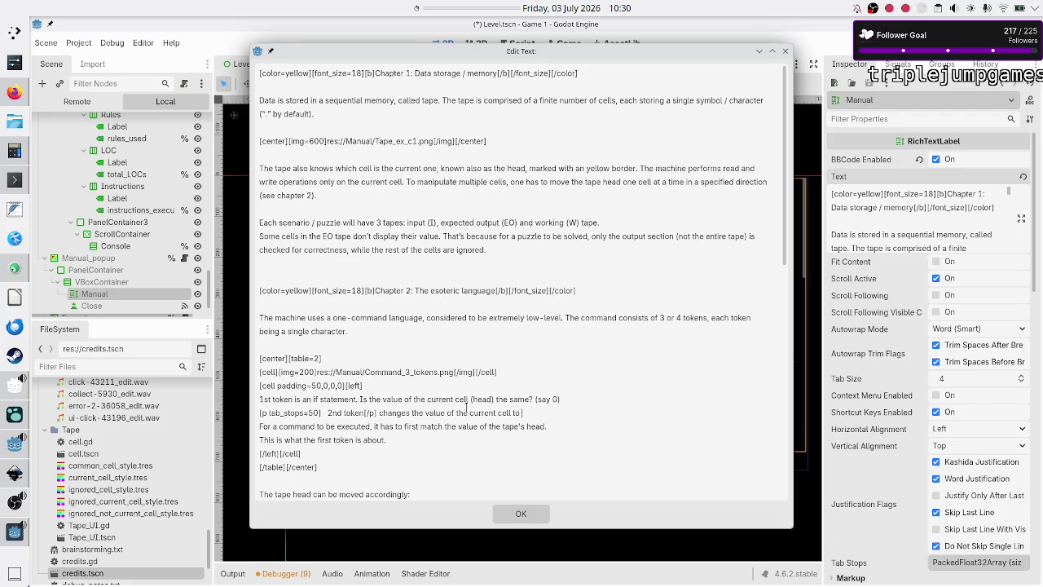
key(BackSpace)
key(BackSpace)
text((say )
text(1))
key(Return)
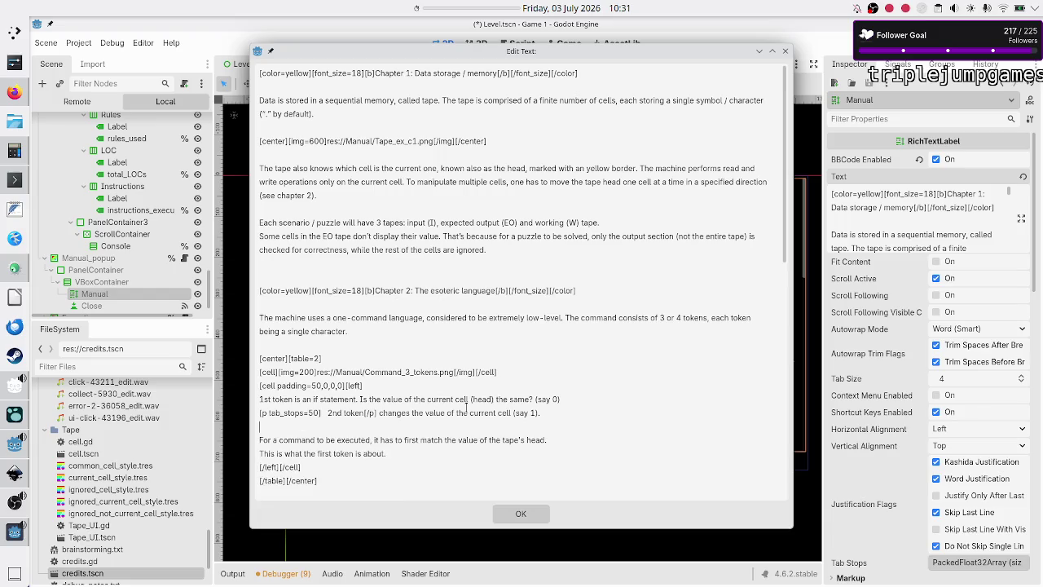
Step: Begin a new line saying 'you don't want to change the head's value'
text(You can)
key(BackSpace)
key(BackSpace)
key(BackSpace)
text(you)
text( you)
text( don't)
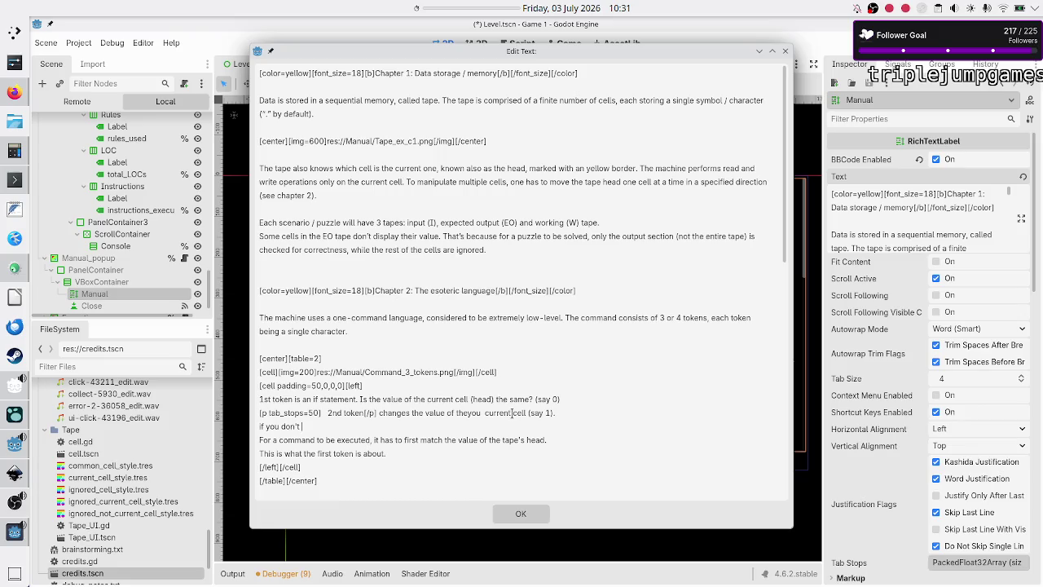
text( wano change)
text(the ce)
key(BackSpace)
key(BackSpace)
key(BackSpace)
text(head's value,)
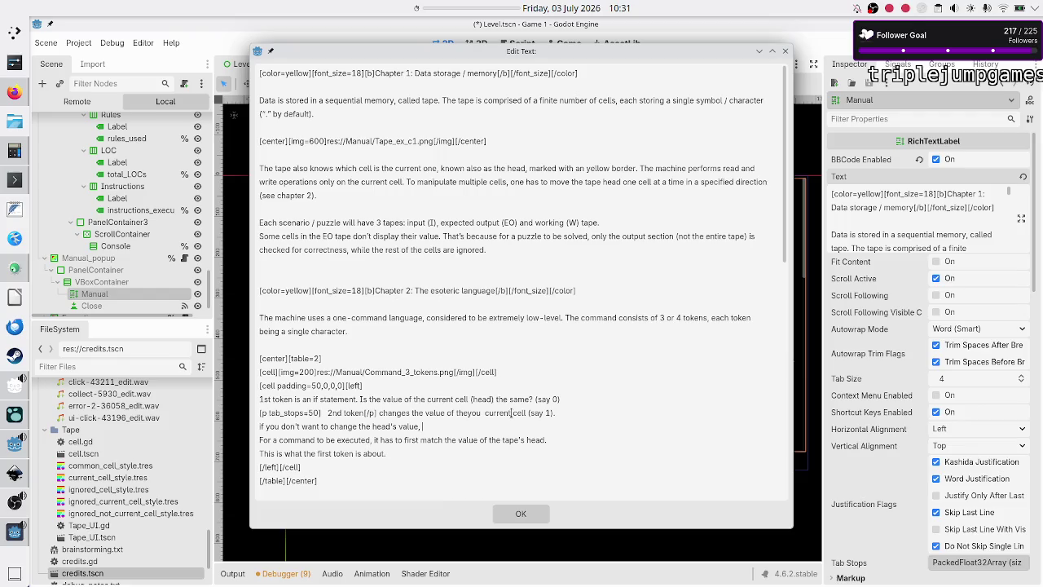
text(yo)
key(BackSpace)
key(BackSpace)
Step: Finish it with 'use token 1 here (say 00).' and select the indented 2nd token line
text(use the)
key(BackSpace)
key(BackSpace)
key(BackSpace)
text(token 1 )
text(here)
text( (say )
text(00)
text().)
key(Return)
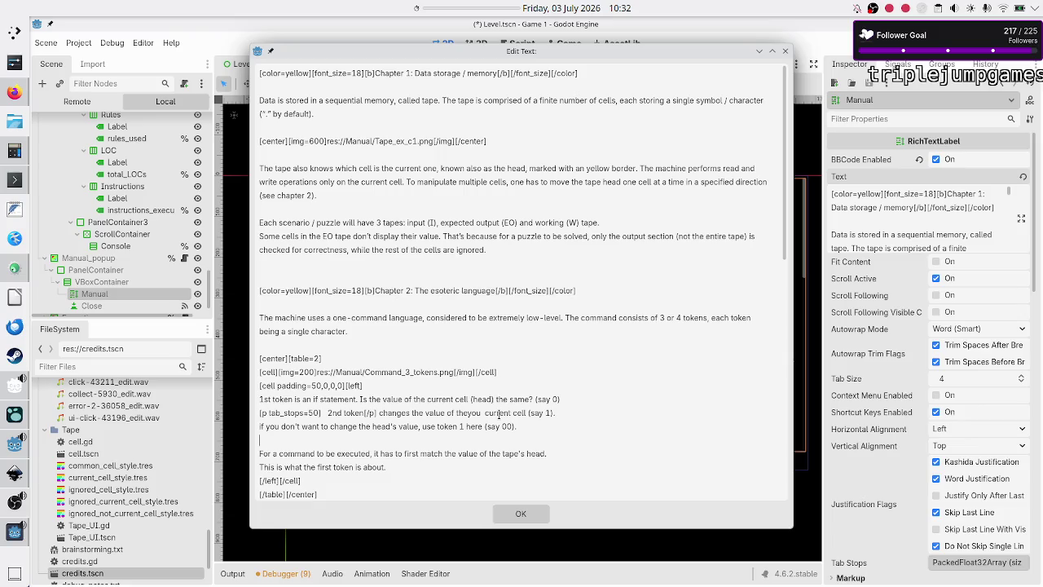
key(Up)
key(Up)
key(ctrl+shift+Right)
key(ctrl+shift+Right)
key(ctrl+shift+Right)
key(ctrl+c)
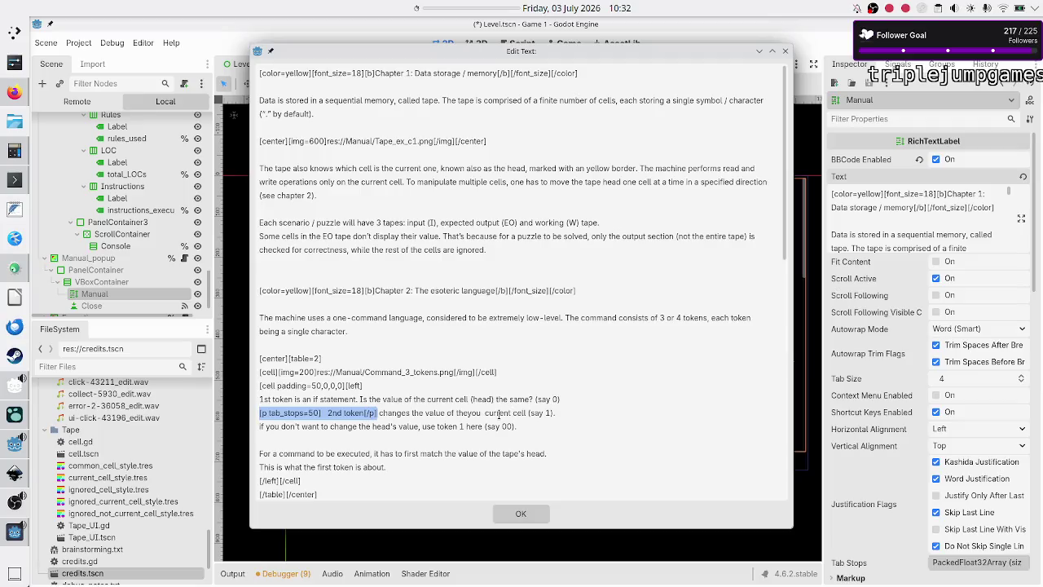
Step: Paste the tab-stopped token line and relabel it '3rd token': moves the tape's head at most one cell away. See below
key(Down)
key(Down)
key(ctrl+v)
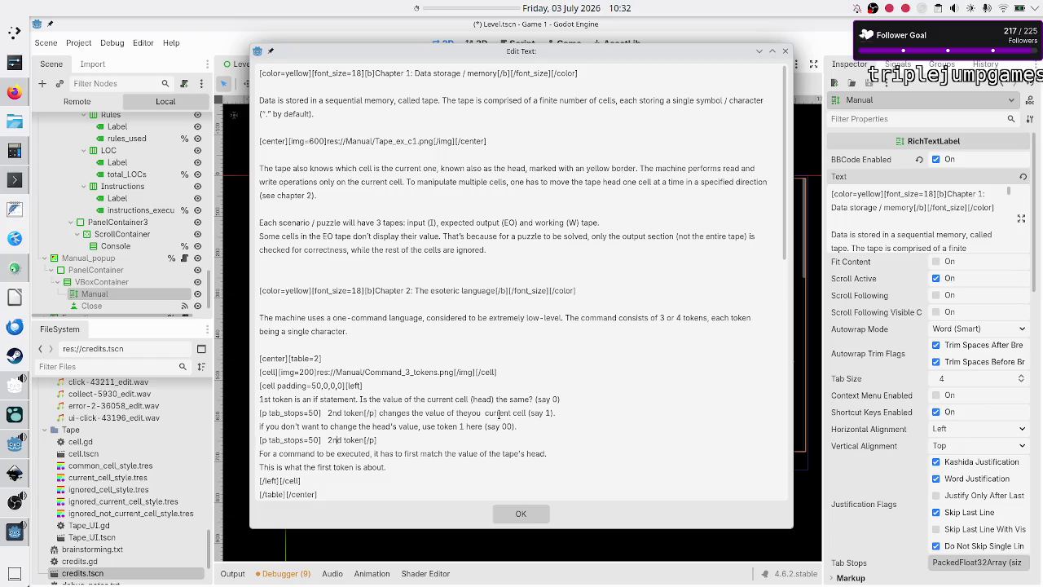
key(BackSpace)
key(BackSpace)
key(BackSpace)
text(3rd)
text( token[/p] changes)
text( the)
key(BackSpace)
key(BackSpace)
key(BackSpace)
text(moves )
text(the )
text(tape's )
text(head)
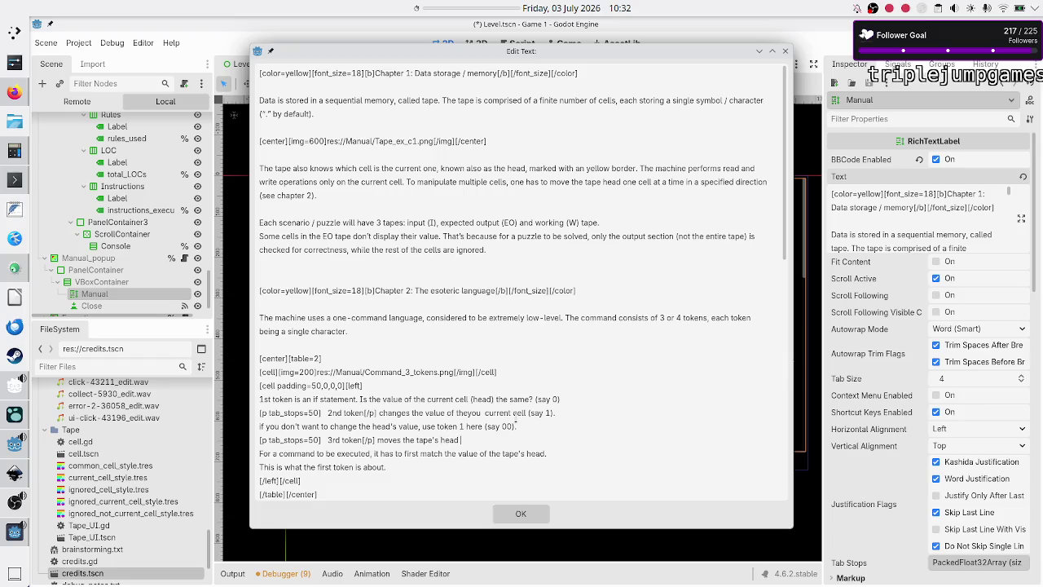
text(, one cell)
key(BackSpace)
key(BackSpace)
key(BackSpace)
text(at most on)
text(ell away.)
text( See belo)
text(w.)
key(Return)
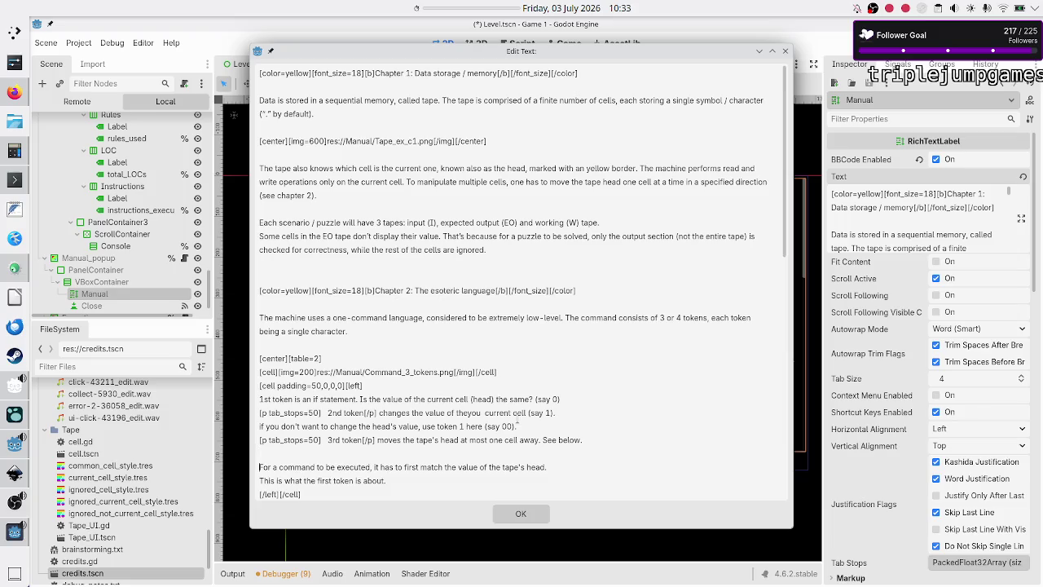
Step: Delete 'This is what the first token is about.' and '(head)', adding a blank line after '(say 0)'
scroll(517, 424, down, 1)
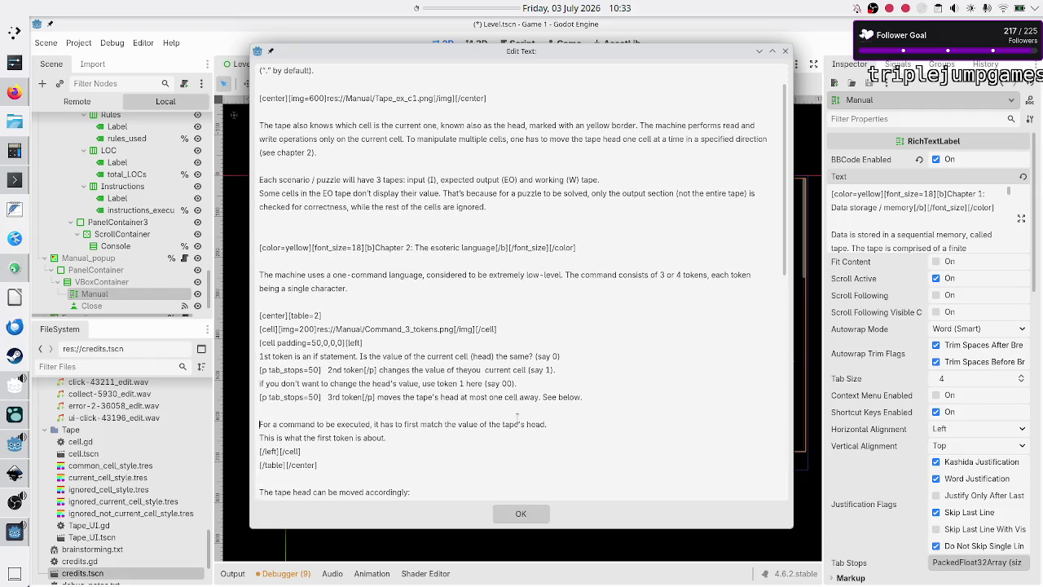
key(shift+Down)
key(shift+End)
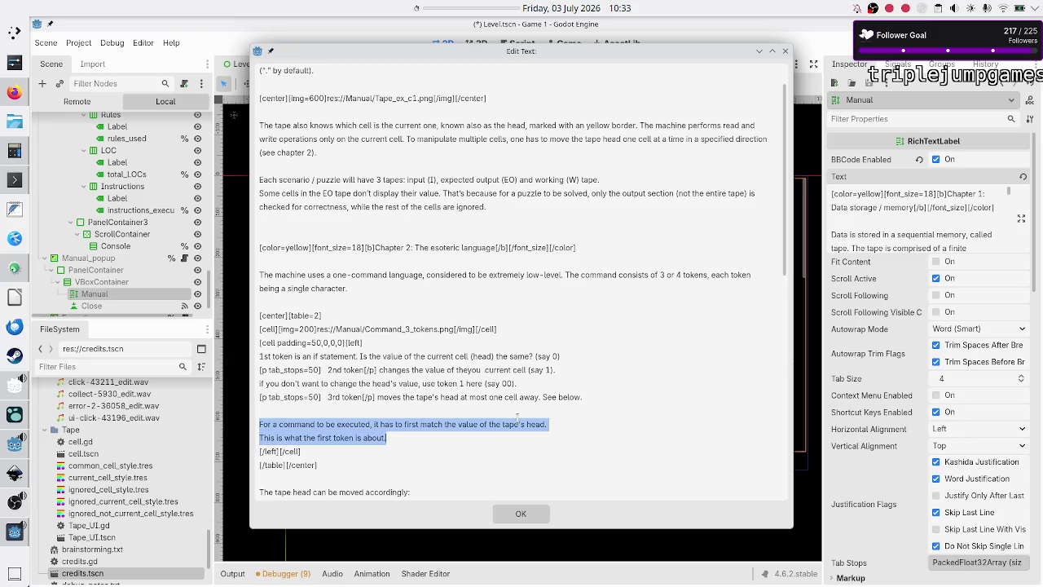
click(517, 417)
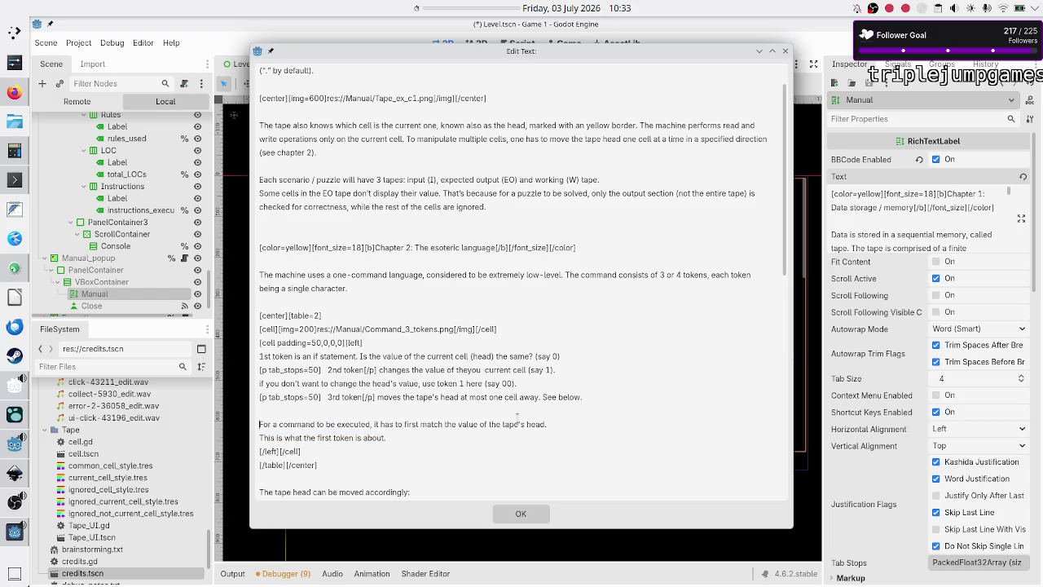
key(shift+Down)
key(Delete)
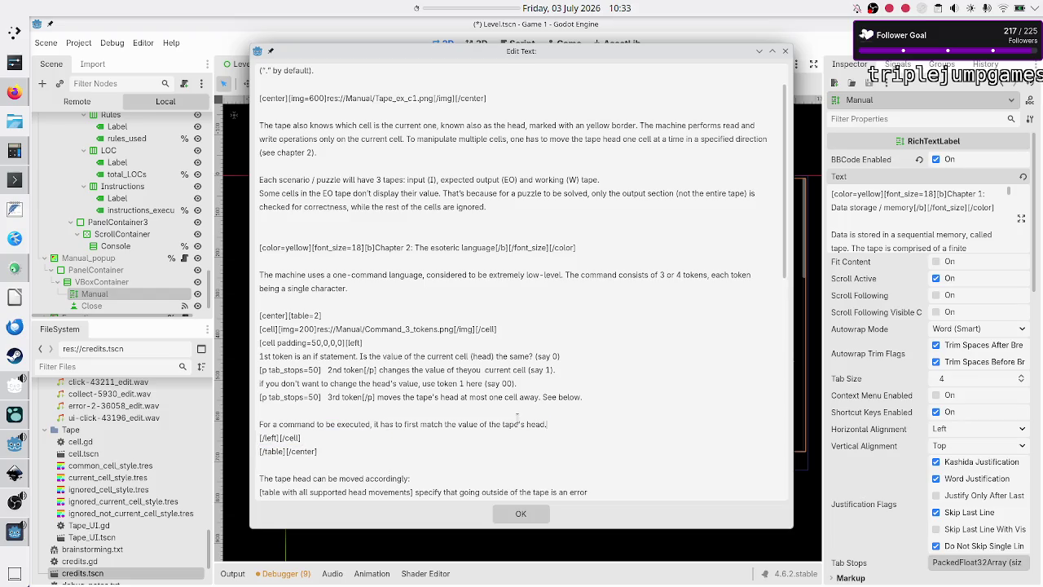
key(shift+End)
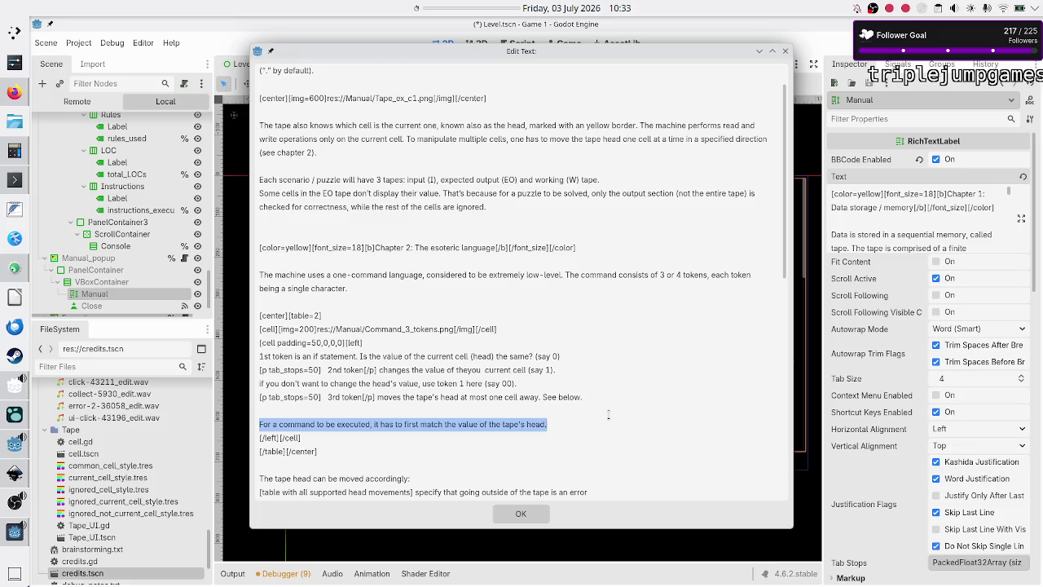
key(Up)
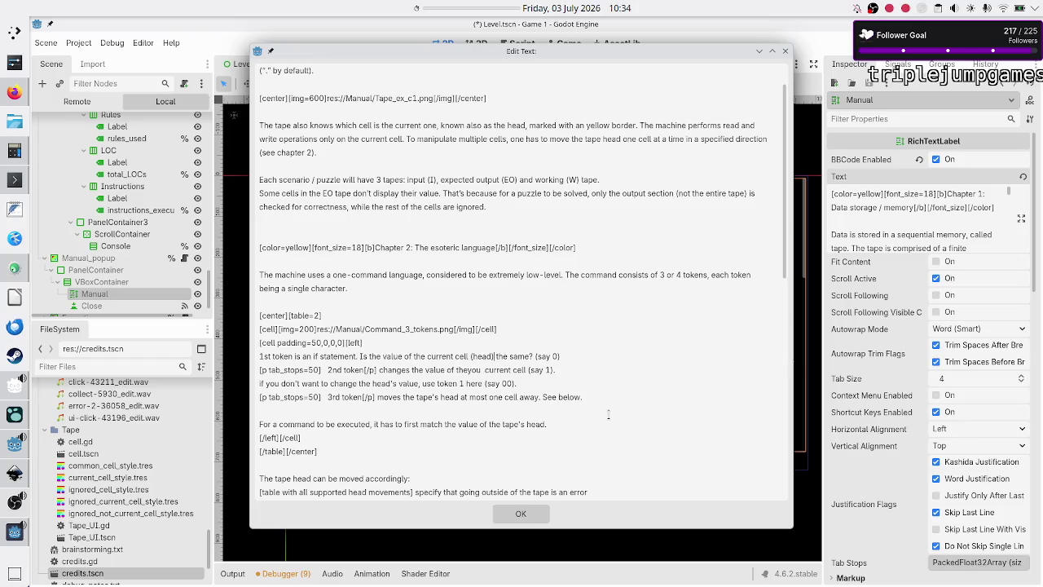
key(BackSpace)
key(BackSpace)
key(BackSpace)
key(Return)
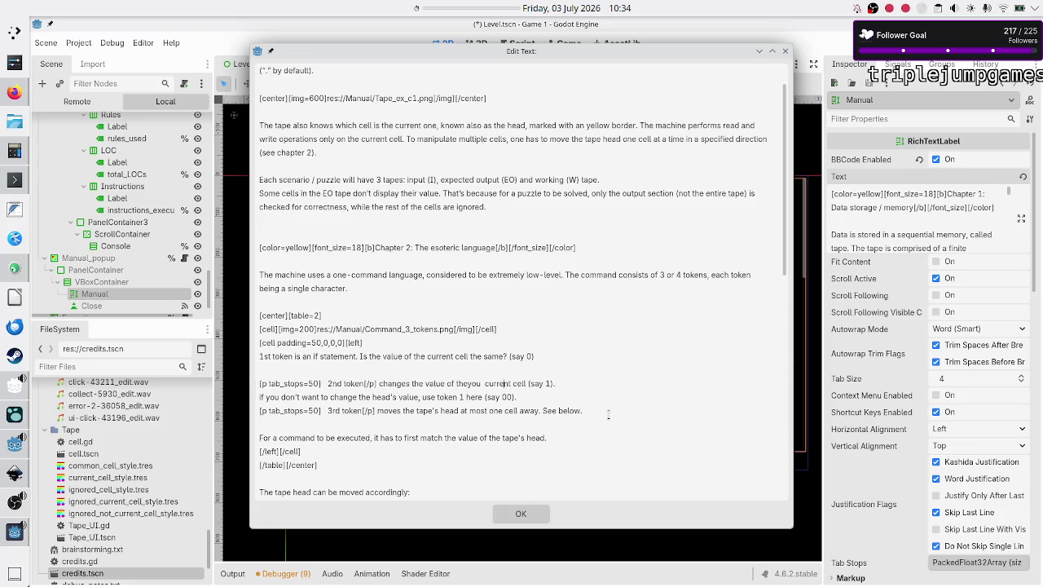
Step: Fix the 'theyou' typo to 'the' and capitalise 'If you don't want'
key(BackSpace)
key(BackSpace)
key(BackSpace)
text(e)
text(I)
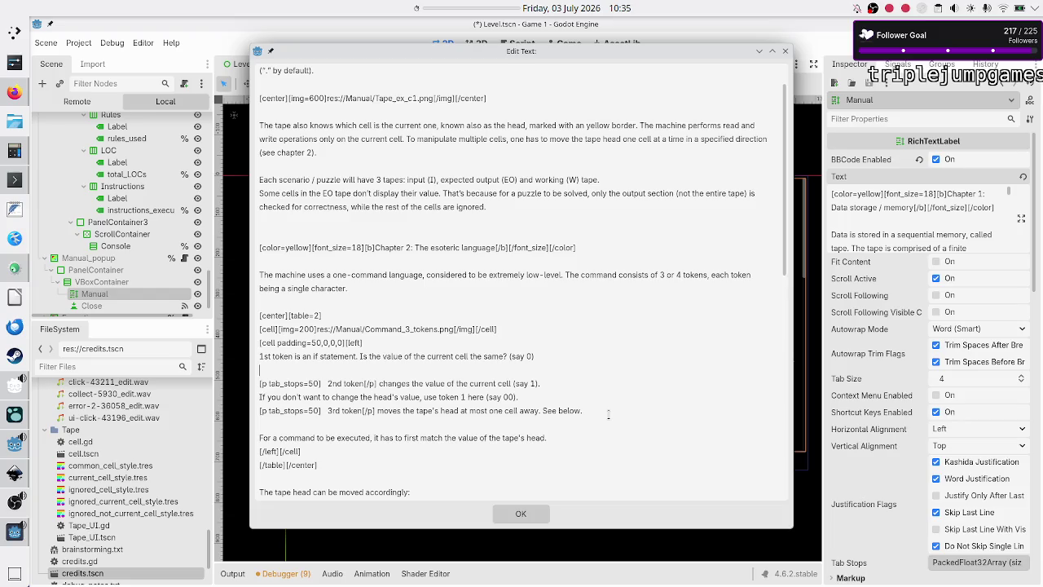
Step: Type 'For a command to be matched / executed' on the blank line below the first-token line
key(ctrl+v)
key(ctrl+z)
text(For a )
text(command to be)
text( matches /)
key(BackSpace)
key(BackSpace)
key(BackSpace)
text(d / ex)
text(ecuted)
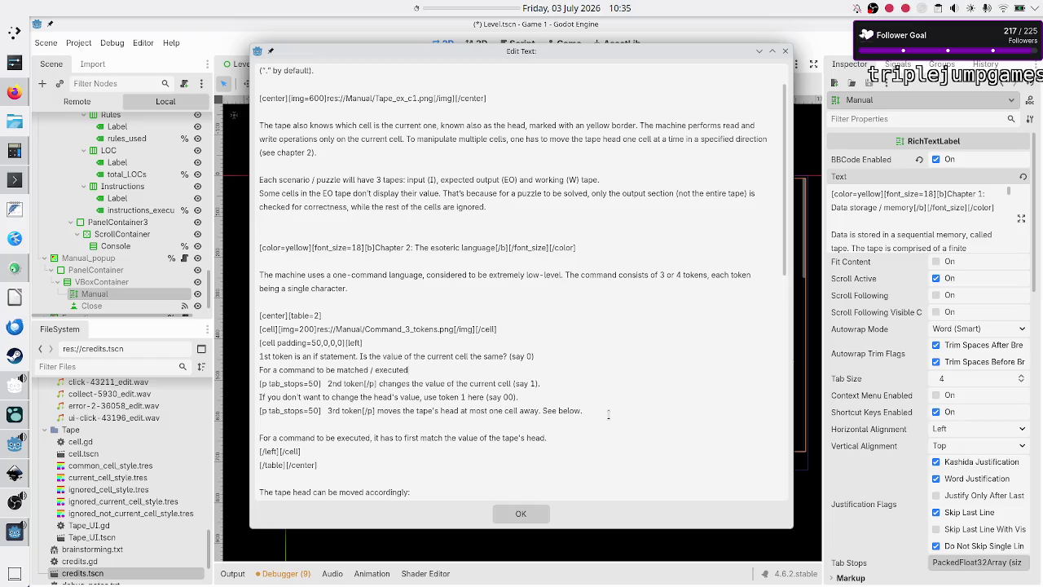
Step: Continue with 'that if statement must be true' and add the line 'Otherwise, the command is skipped.'
text(this token)
text( must match)
text( th)
text(e)
key(BackSpace)
key(BackSpace)
key(BackSpace)
key(BackSpace)
key(BackSpace)
key(BackSpace)
key(BackSpace)
key(BackSpace)
text(that if sta)
text(tement must )
text(be true)
text(Otherwise)
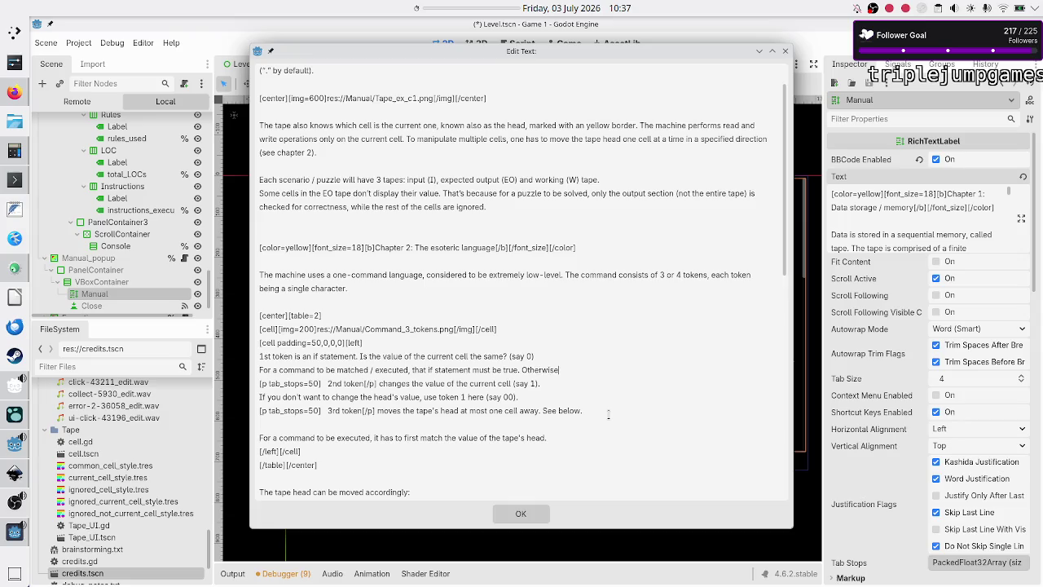
key(BackSpace)
key(BackSpace)
key(BackSpace)
key(Return)
text(Otherw)
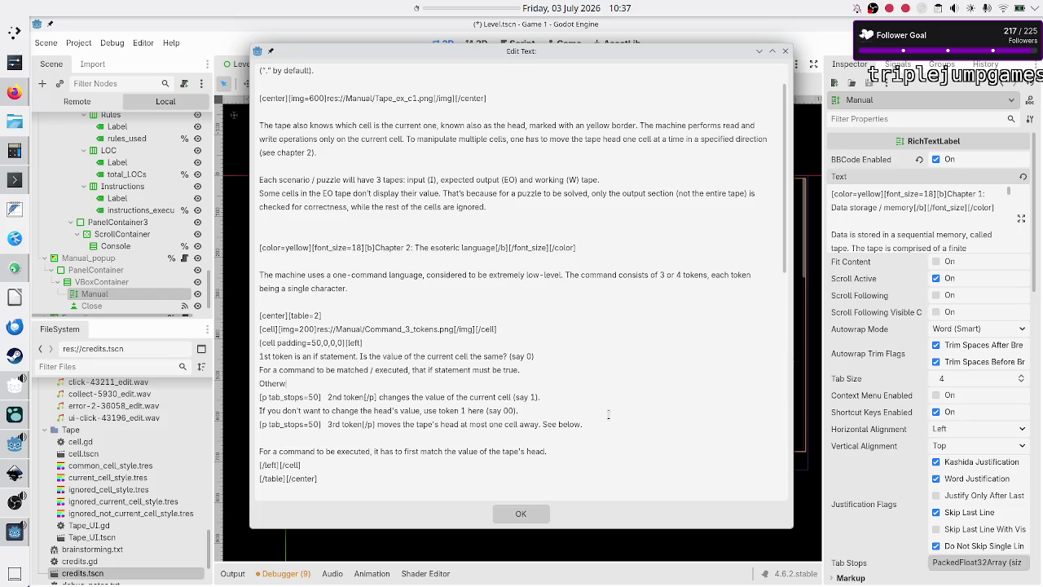
text(ise, the command is skippe)
text(d.)
Step: Move 'See below.' onto its own line
key(shift+Right)
key(shift+Right)
key(shift+Right)
key(Left)
key(BackSpace)
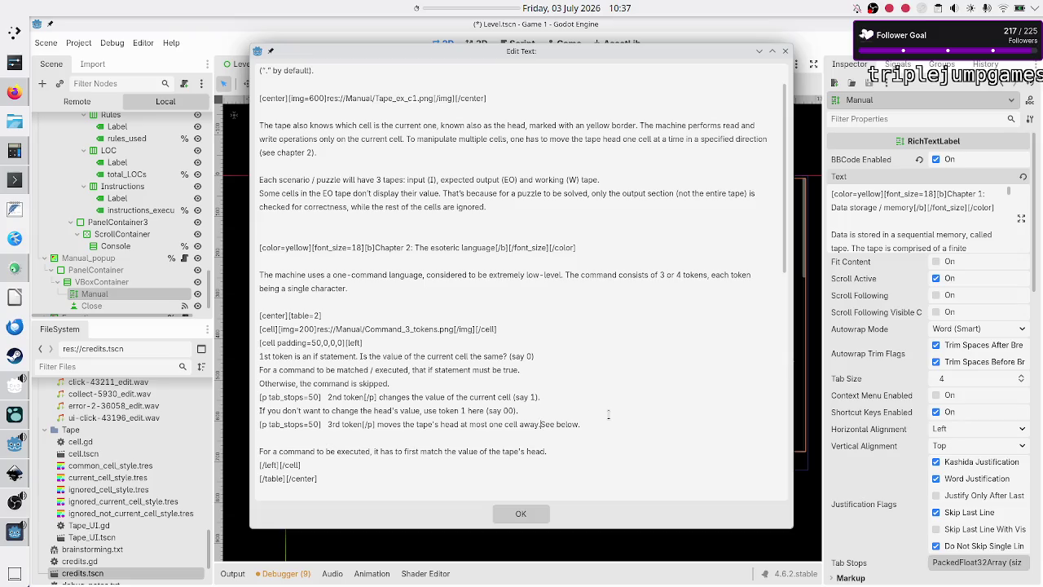
key(Return)
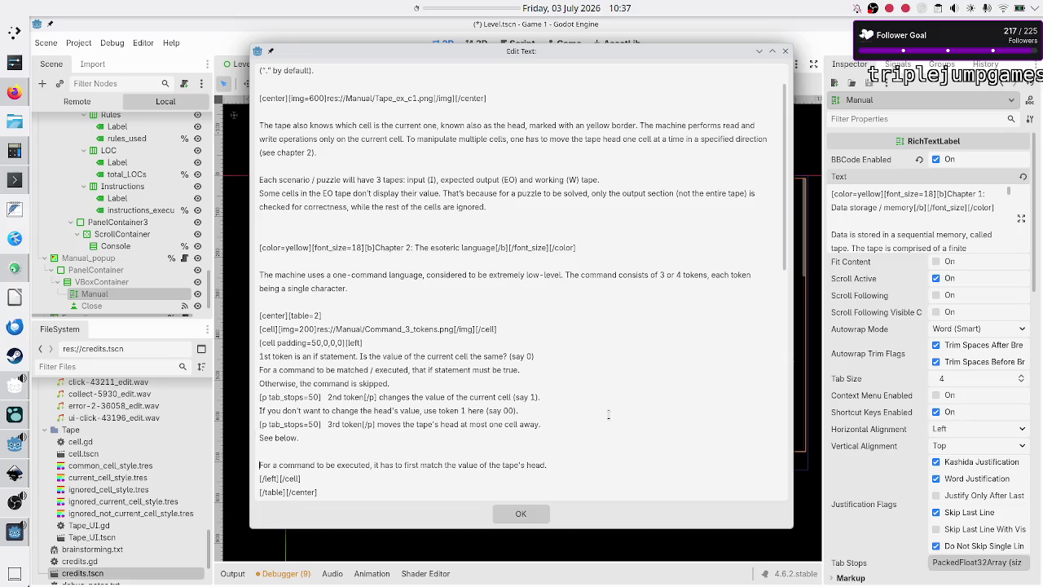
Step: Delete the old 'For a command to be executed' sentence, join the cell tag lines, apply, and save
key(shift+Down)
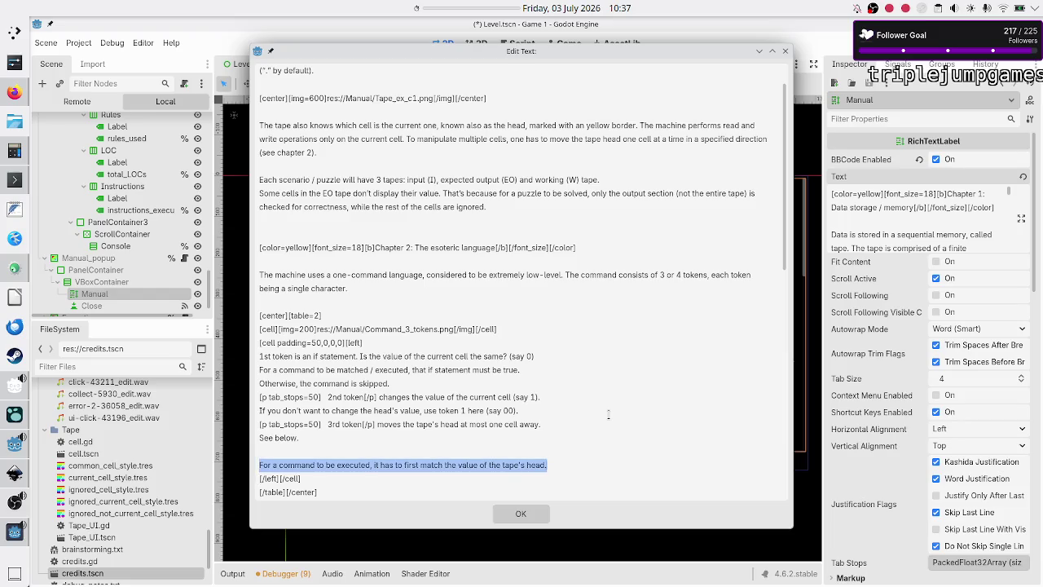
key(BackSpace)
key(BackSpace)
key(BackSpace)
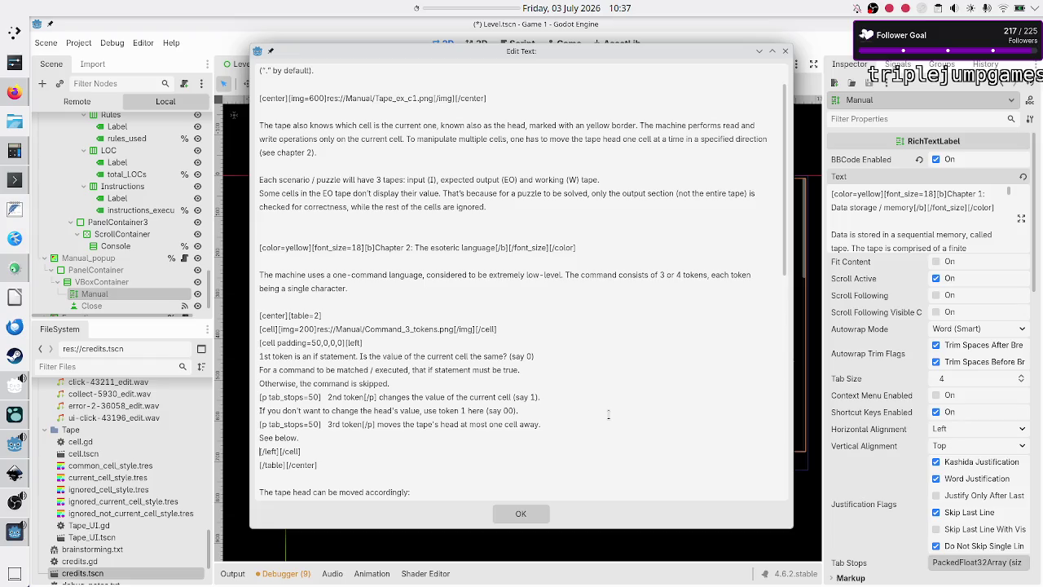
key(BackSpace)
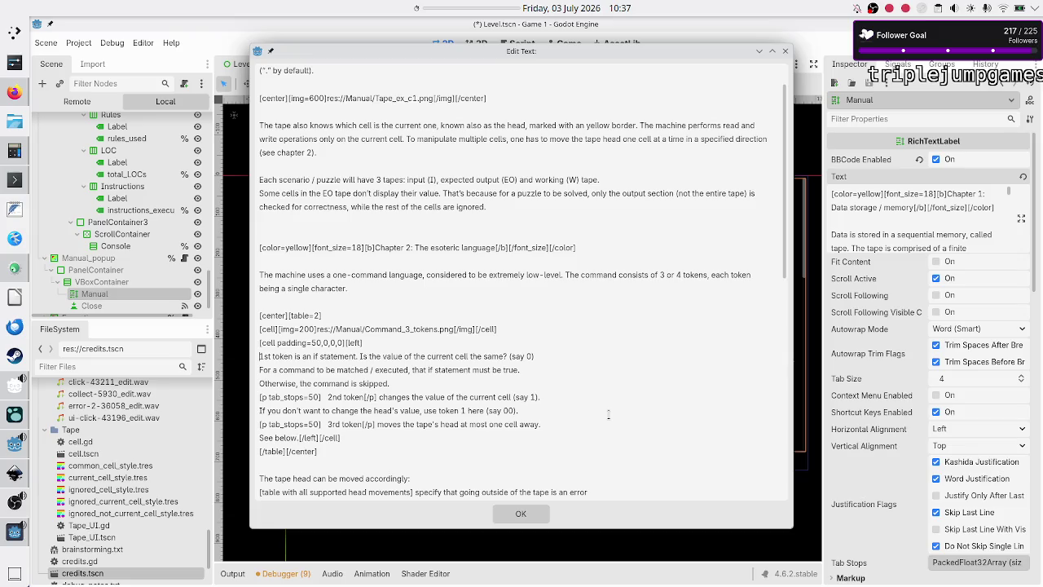
key(BackSpace)
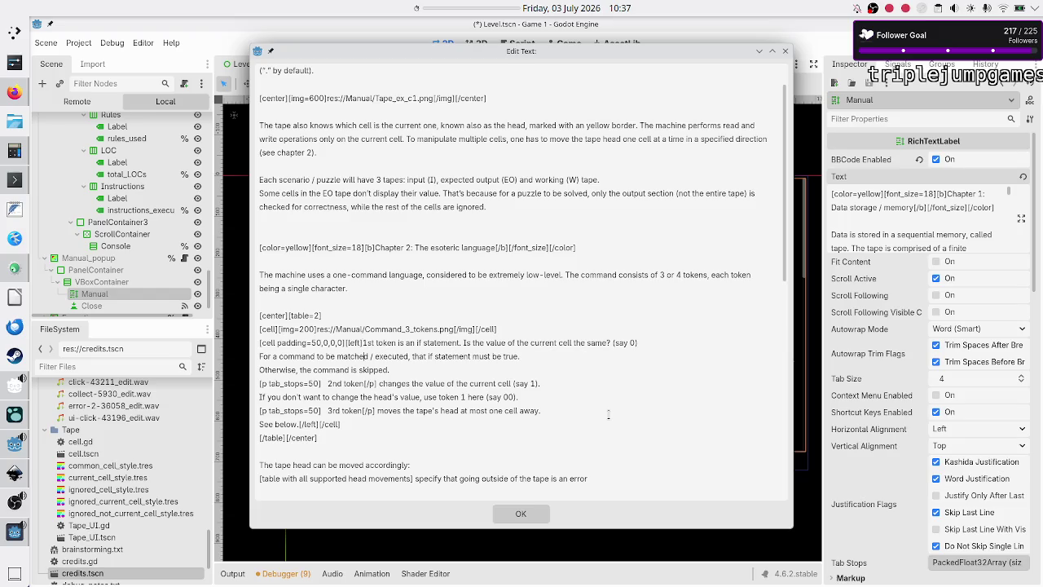
click(544, 519)
key(ctrl+s)
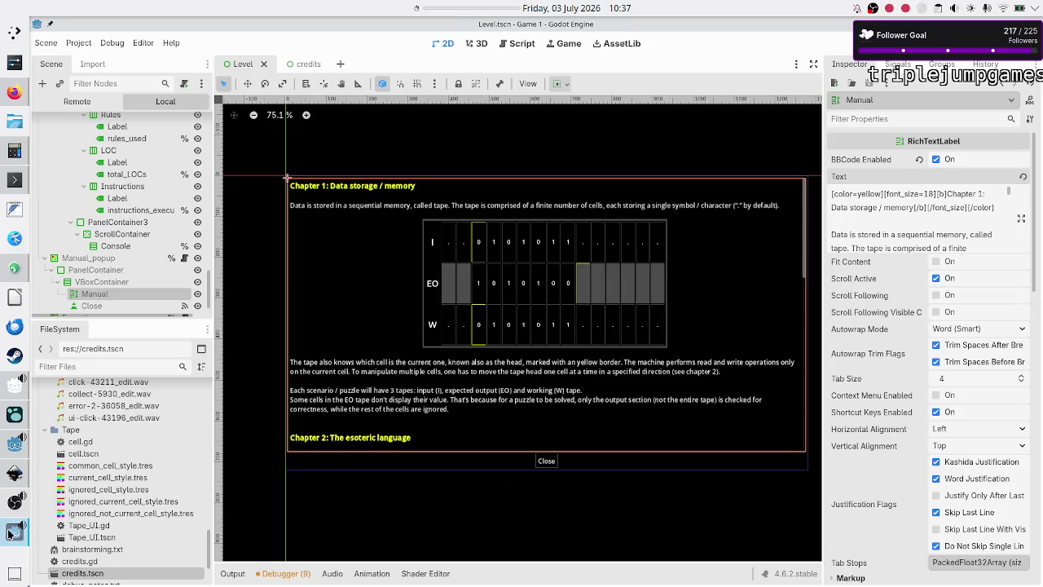
Step: View the reworded Chapter 2 in the running game, then reopen the Manual label's Text for editing
click(8, 532)
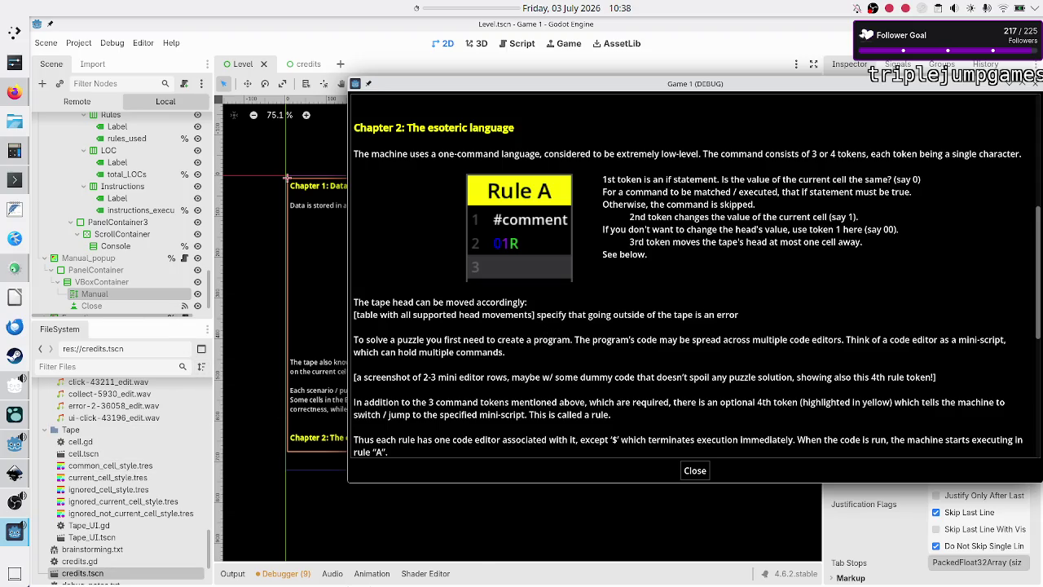
click(483, 575)
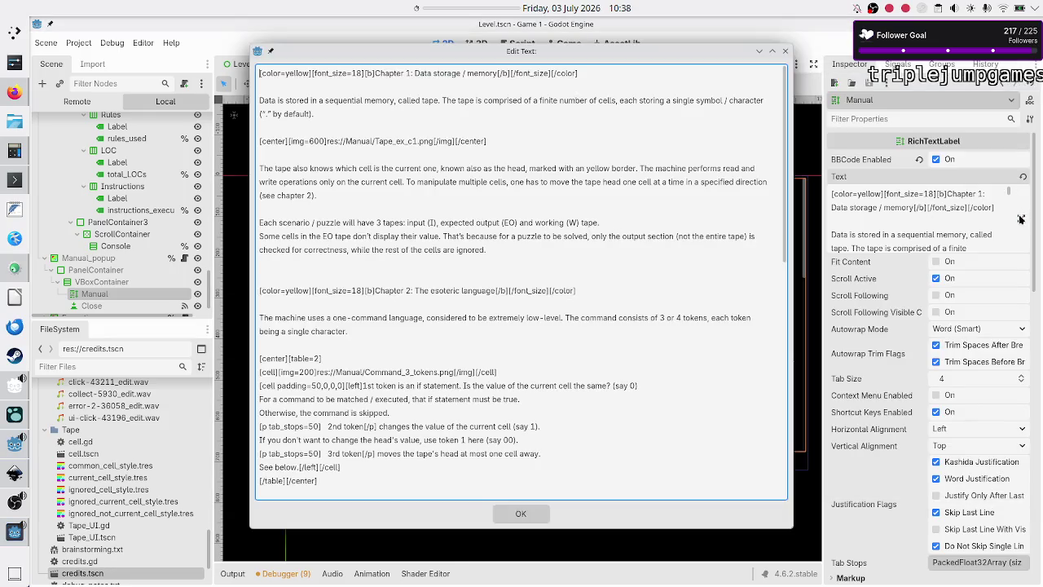
click(1020, 218)
Step: Add 'Lines that start with # are considered comments and are ignored' above the 1st token line
click(478, 337)
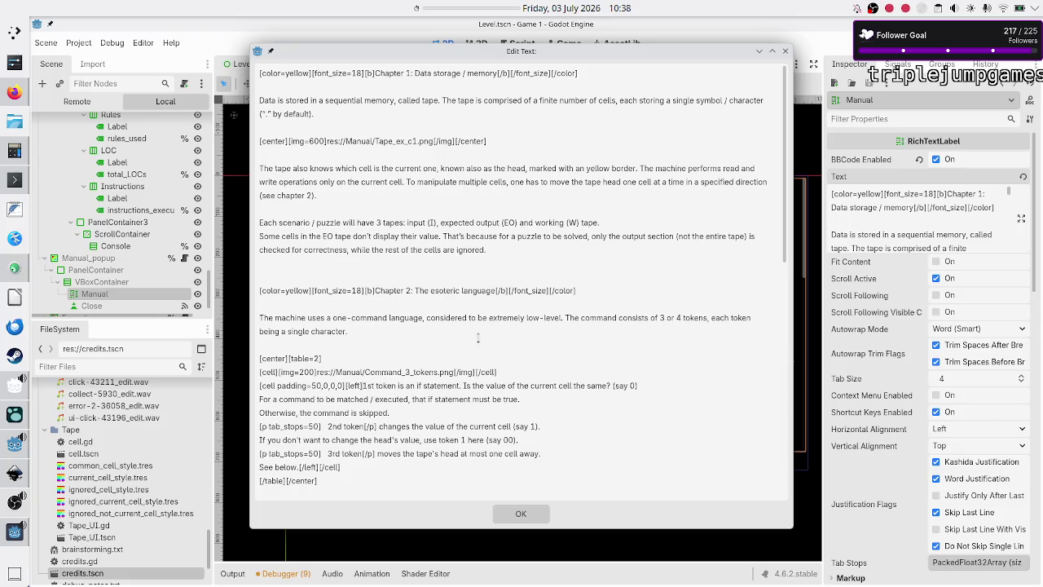
key(Return)
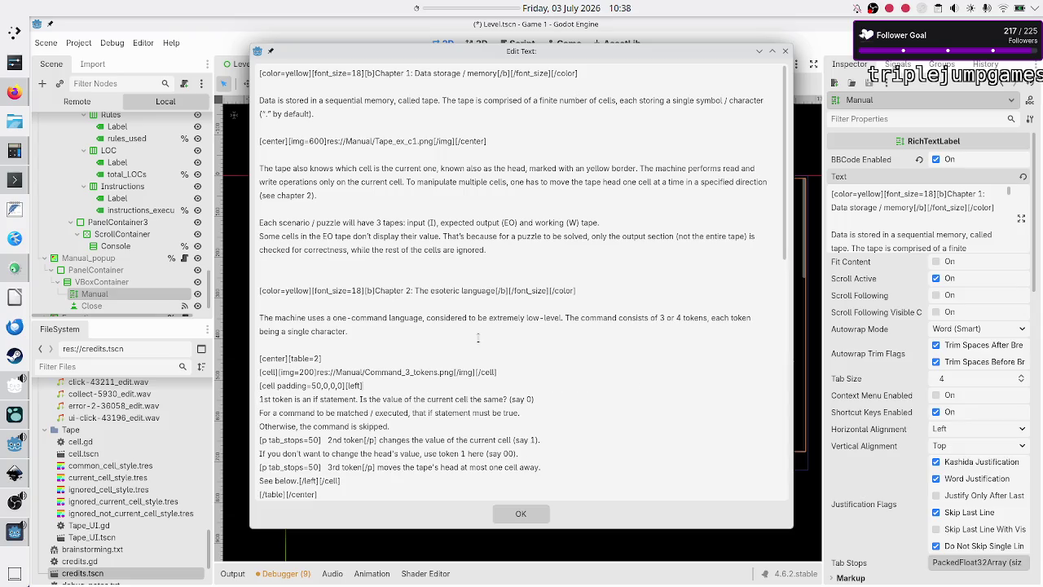
text(C)
text(omments)
text( are ignored)
text(,)
key(BackSpace)
text(.)
key(BackSpace)
key(BackSpace)
key(BackSpace)
text(]Line)
key(BackSpace)
text(es that s)
text(tart with )
text(#)
text(are considered comments)
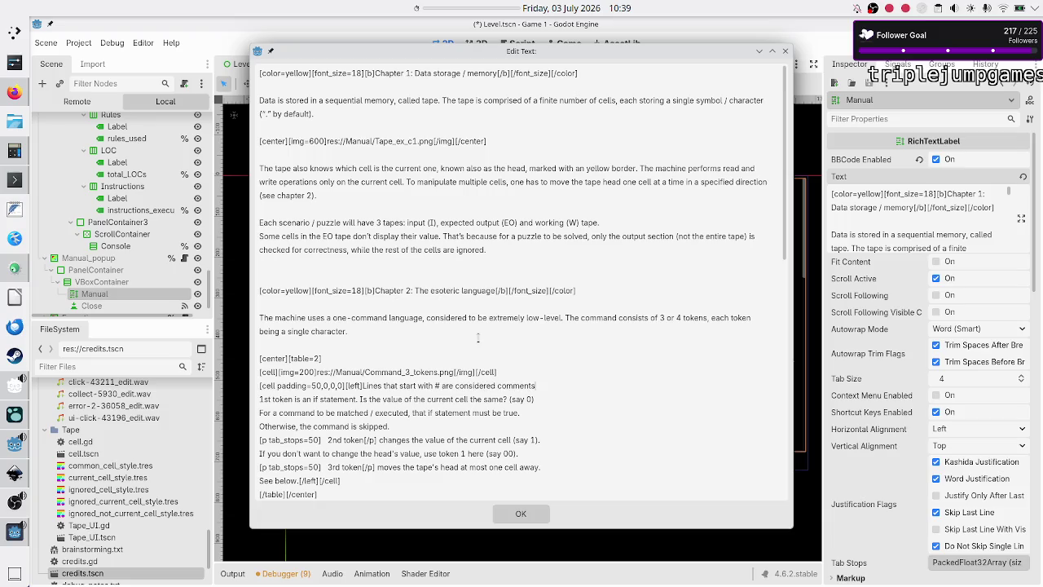
key(Return)
text(a)
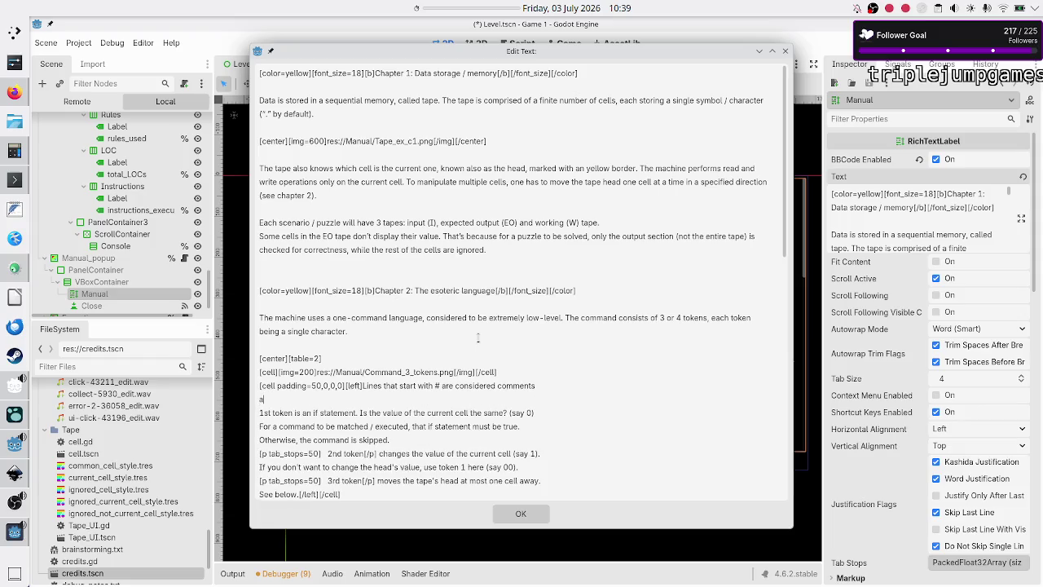
text(nd are ignored.)
key(Return)
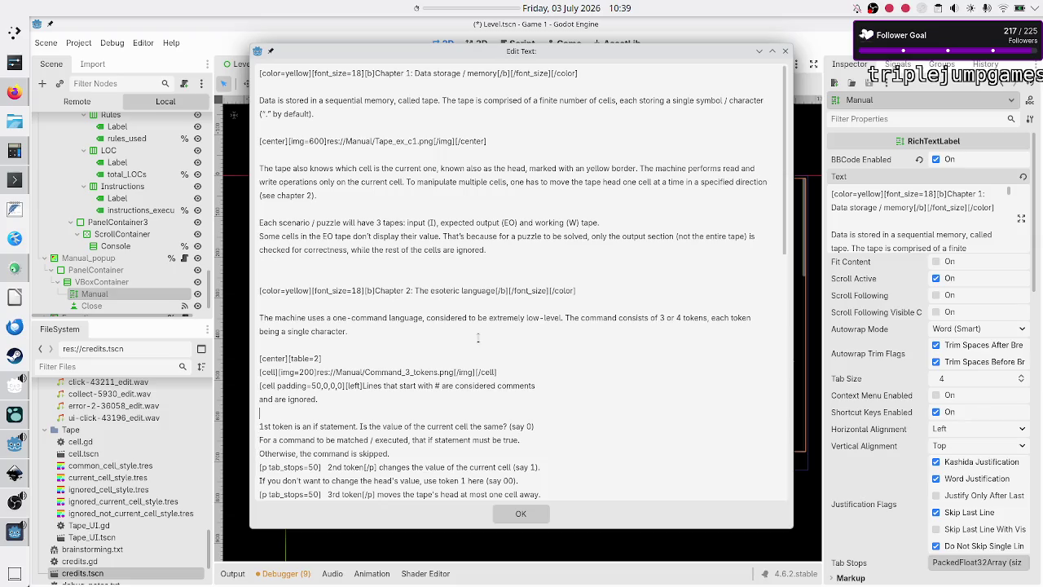
Step: Remove the stray '[' before the 1st token line and apply the manual text
key(shift+Right)
key(shift+Right)
key(shift+Right)
key(Up)
text([)
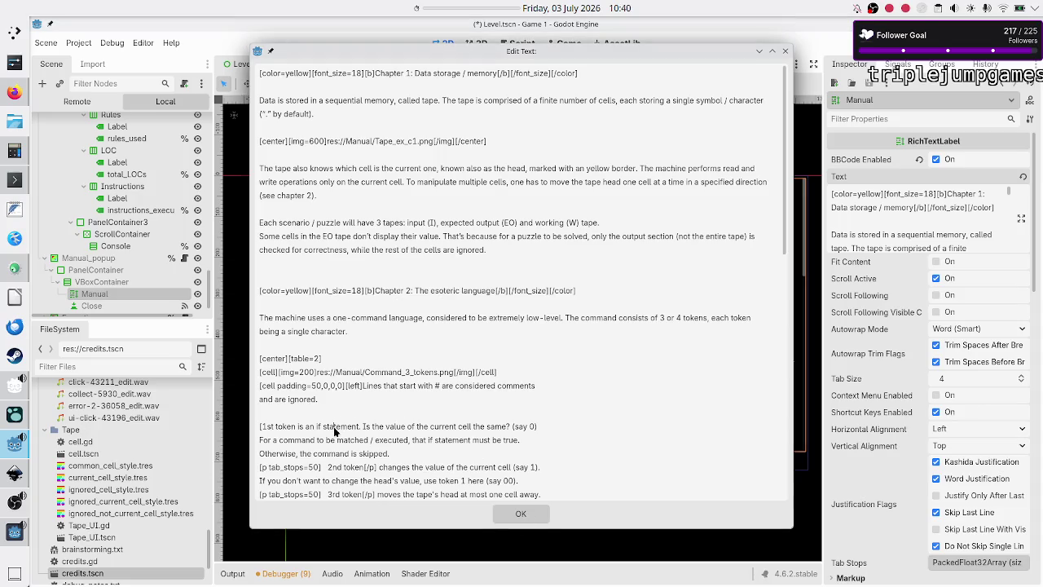
key(Down)
key(Delete)
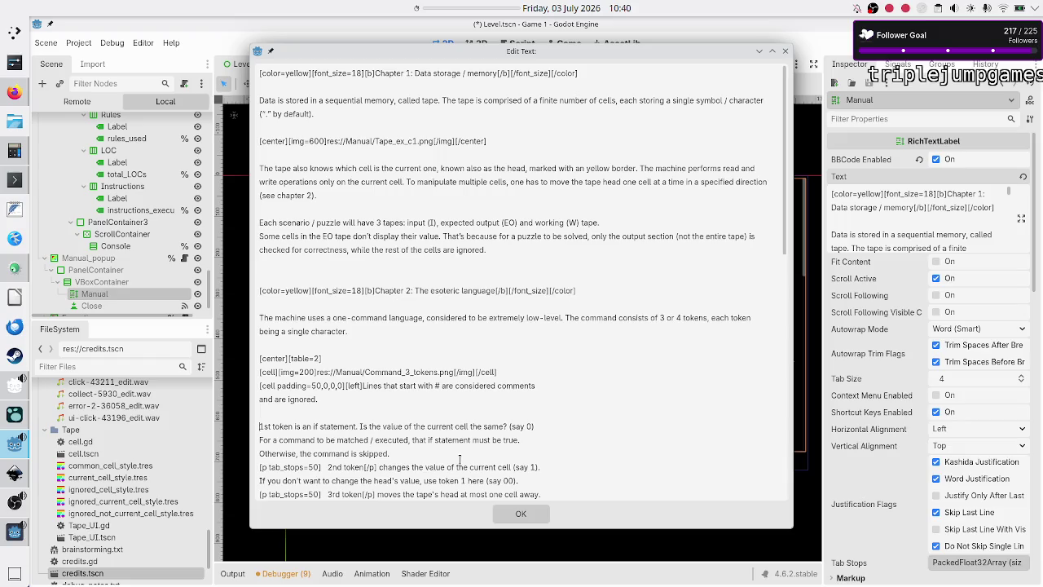
click(511, 511)
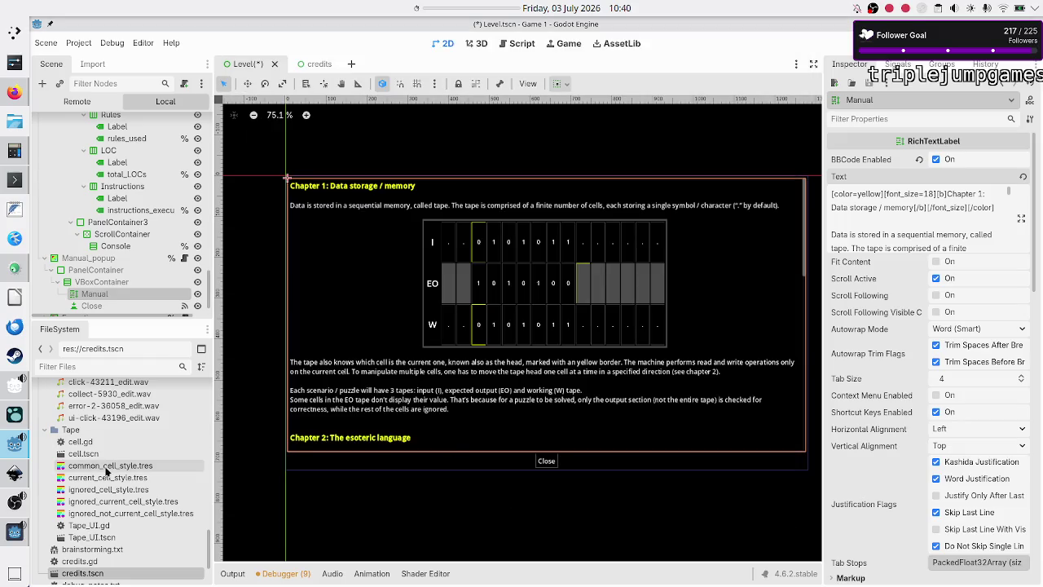
Step: Inspect Chapter 2 and the 01 tokens of Rule A's example in the running game's manual
mouse_move(12, 532)
click(118, 509)
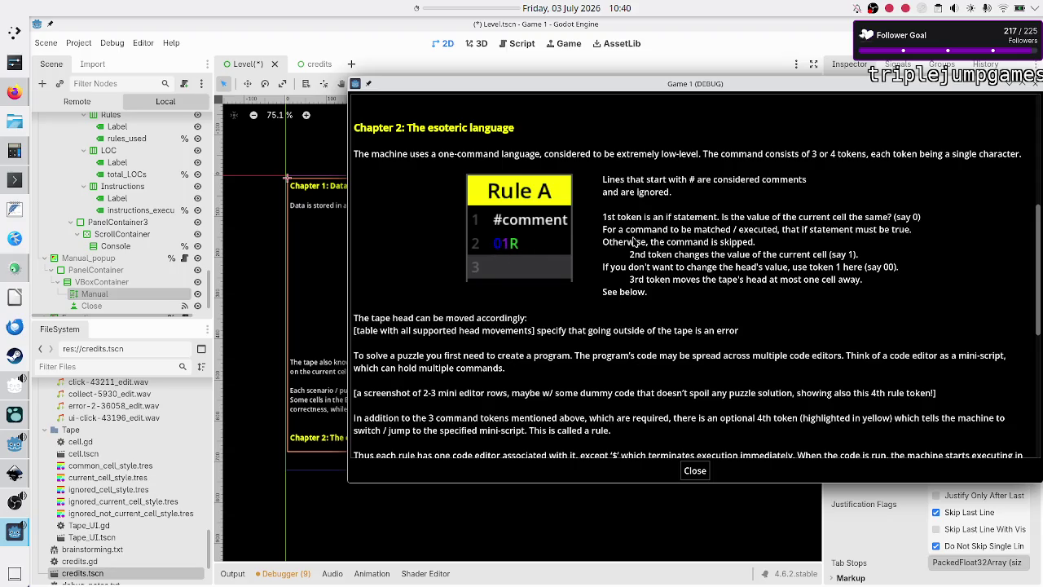
drag(494, 244, 505, 244)
click(602, 218)
Step: Back in the editor, reopen the Manual label's full BBCode text, caret after the comments line
click(15, 444)
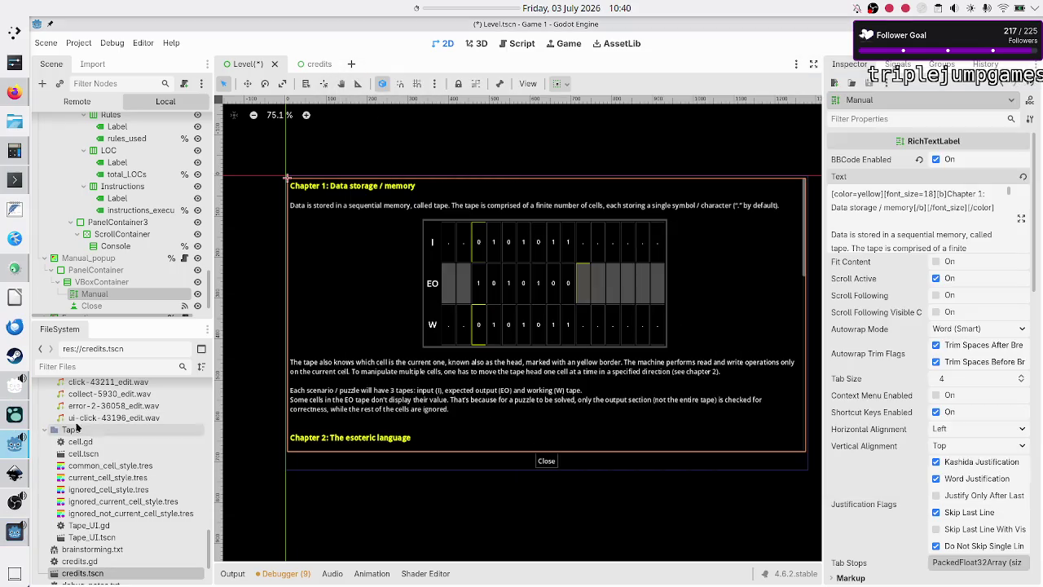
click(1021, 218)
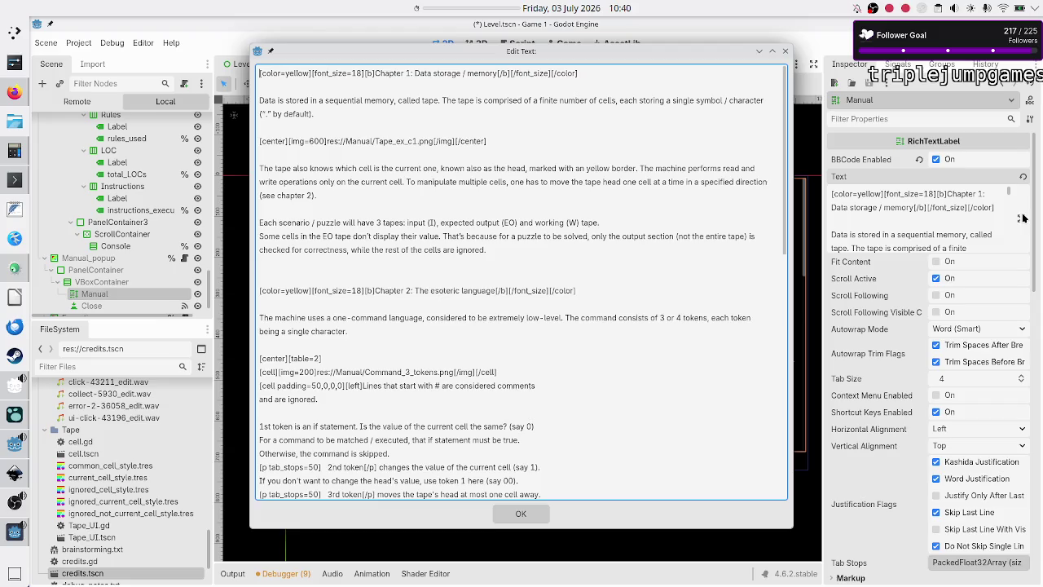
click(559, 389)
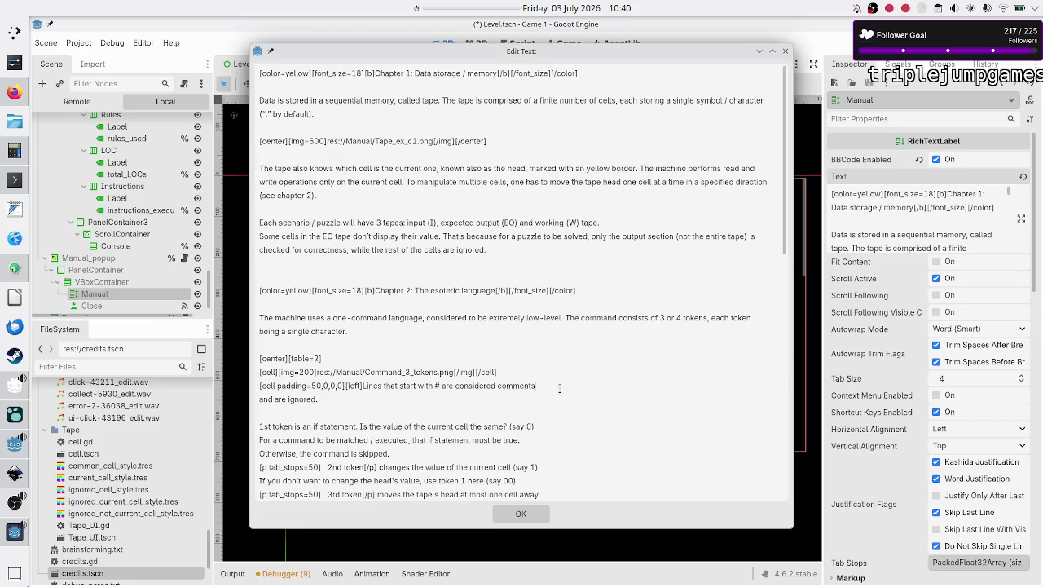
Step: Join 'and are ignored.' onto the comments line and check it in the running game
key(BackSpace)
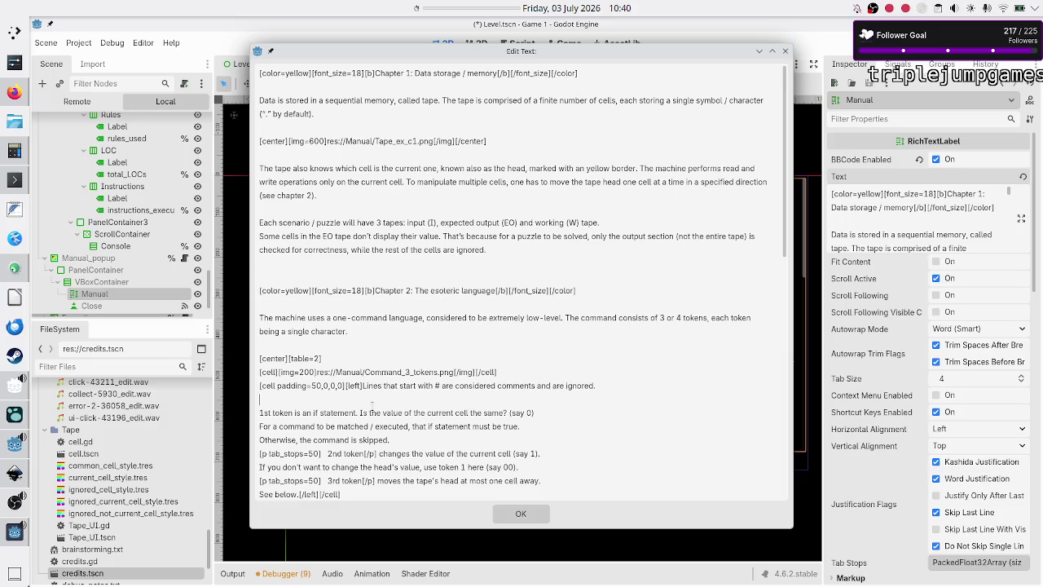
mouse_move(5, 532)
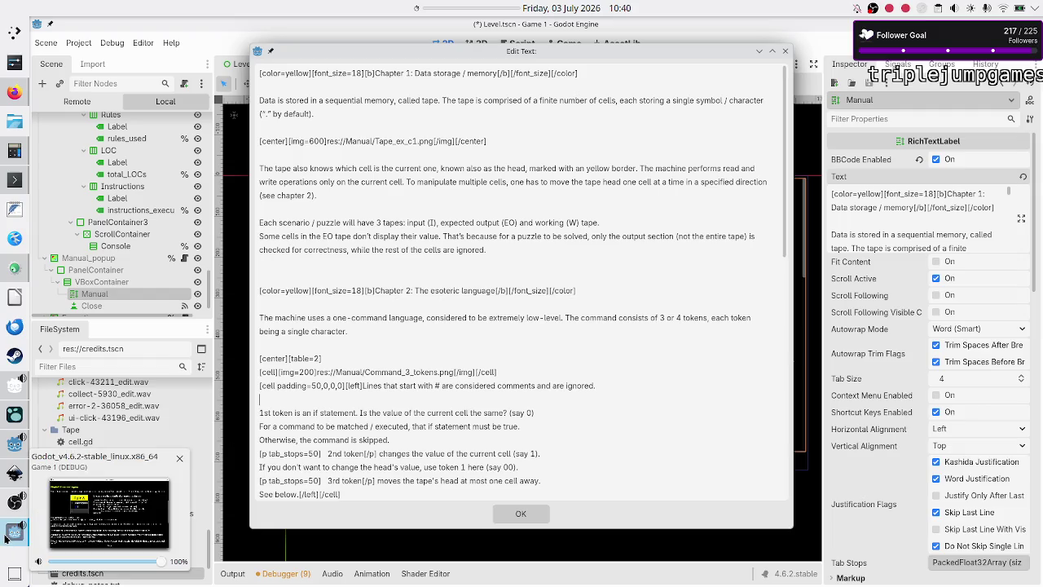
click(6, 536)
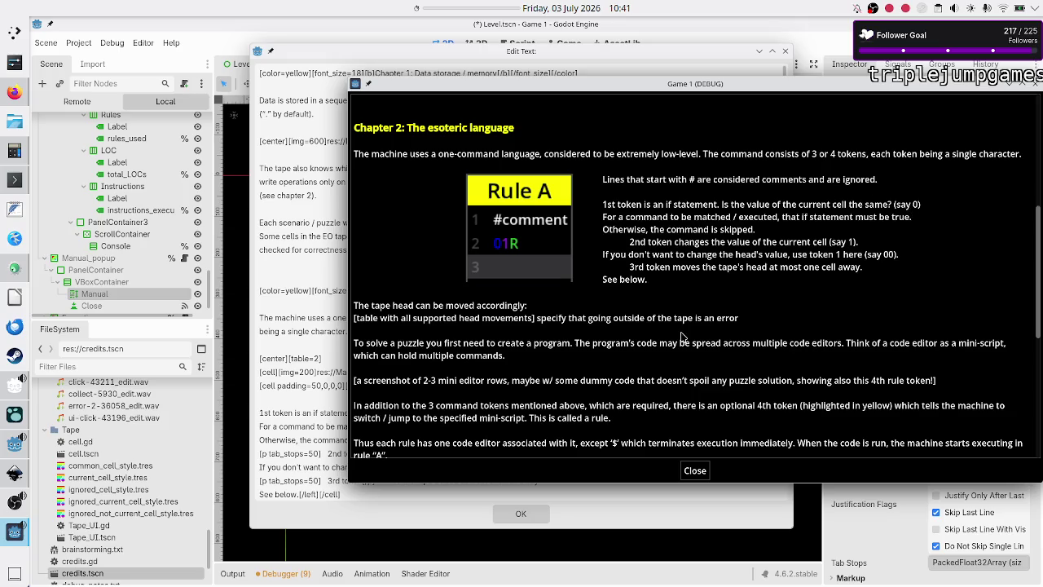
click(325, 426)
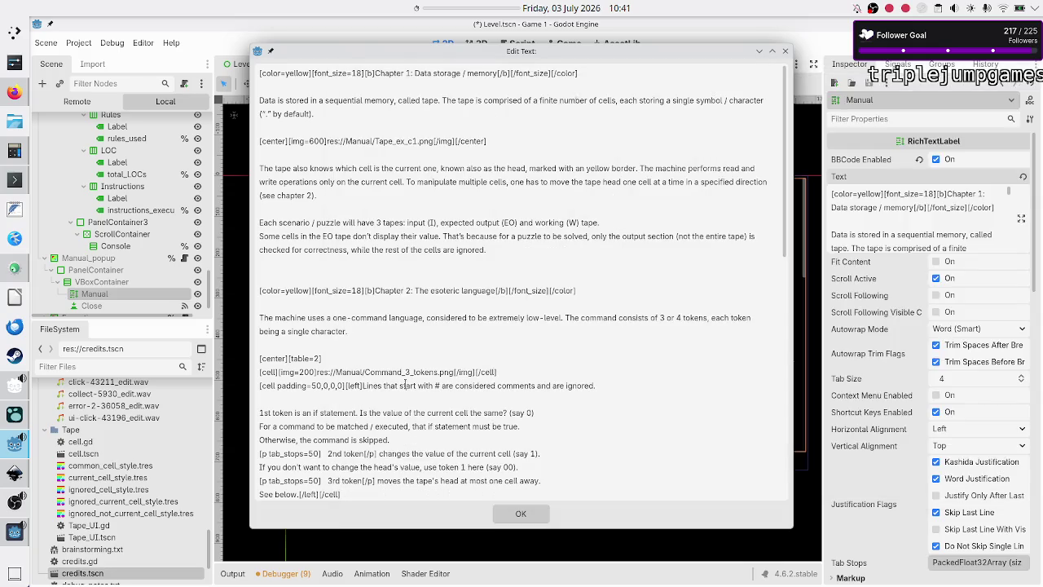
Step: Quote '#' and the example values, and reword the head line to '1st token's value here as well'
text(')
text(')
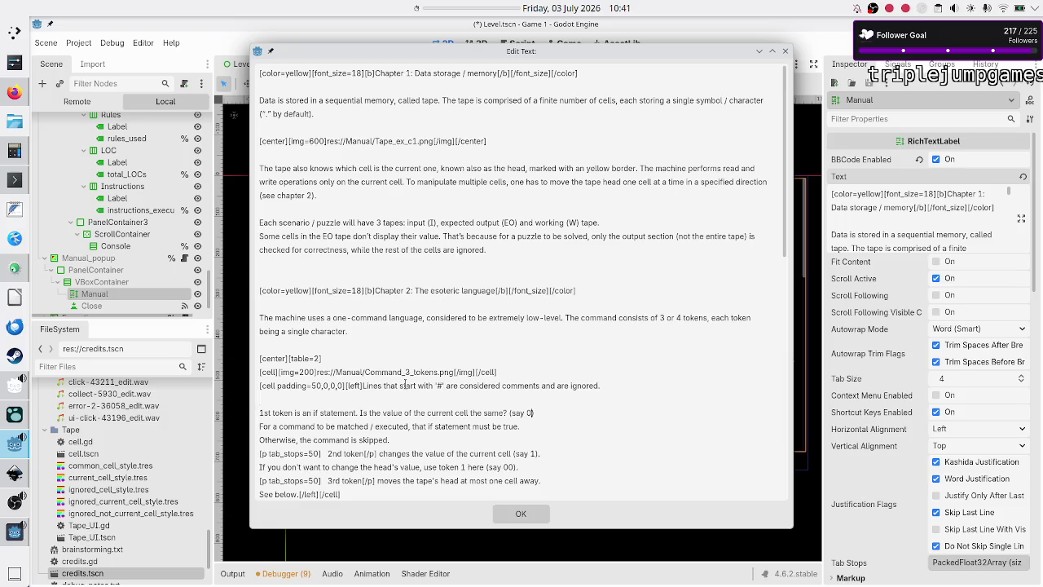
text(')
text(')
text(')
text(')
text('#)
text(')
key(BackSpace)
key(BackSpace)
key(BackSpace)
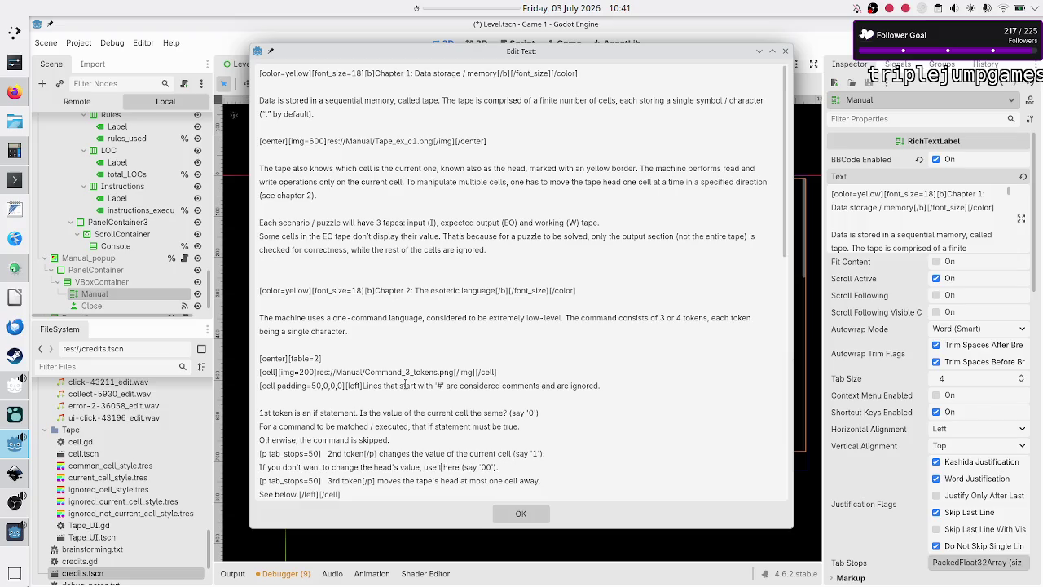
text(1st token)
text('s value)
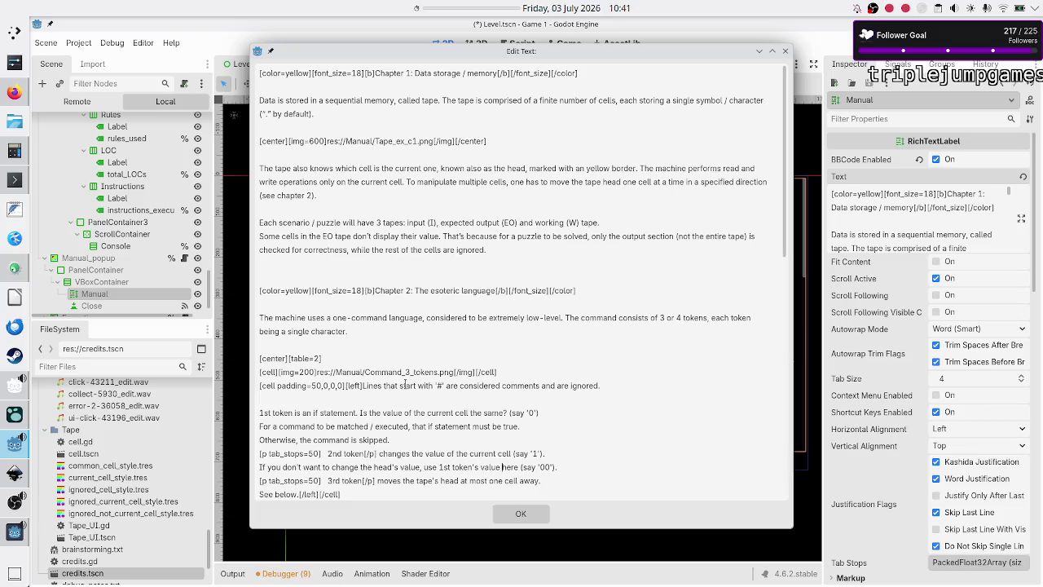
text( here as well)
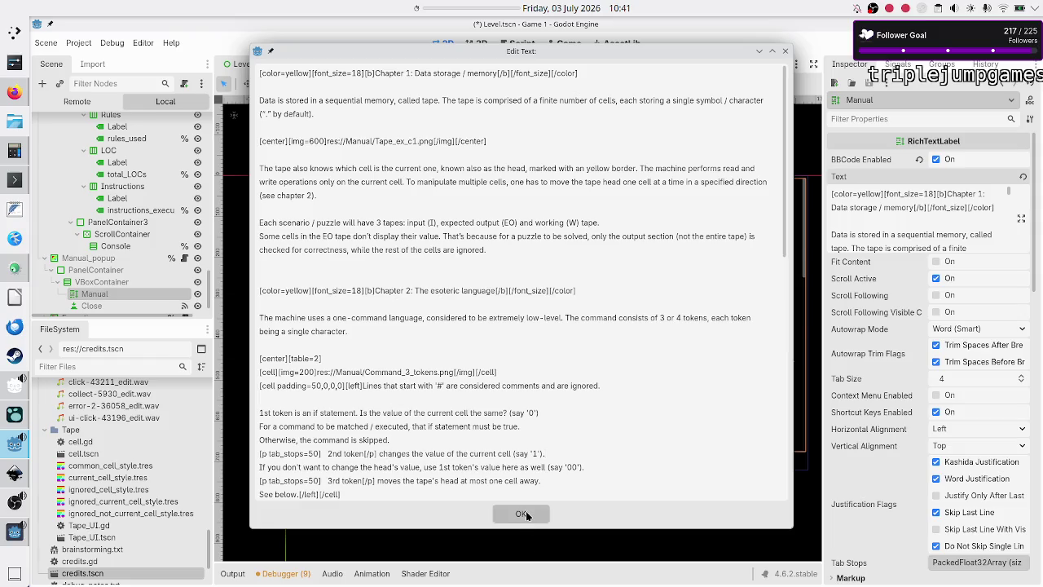
Step: Apply the edited manual text, save Level.tscn, and view constants.gd
click(526, 515)
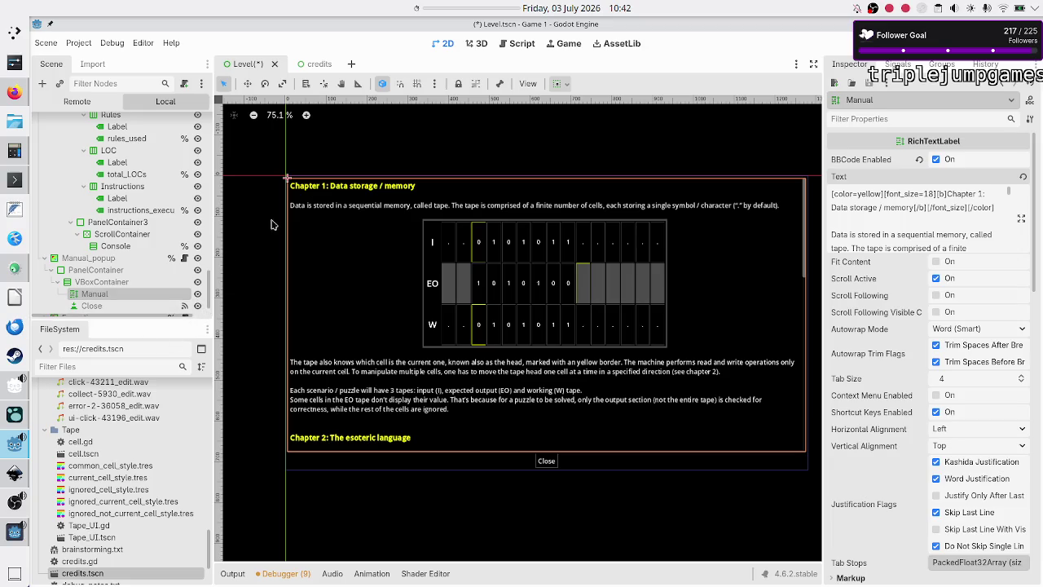
key(ctrl+s)
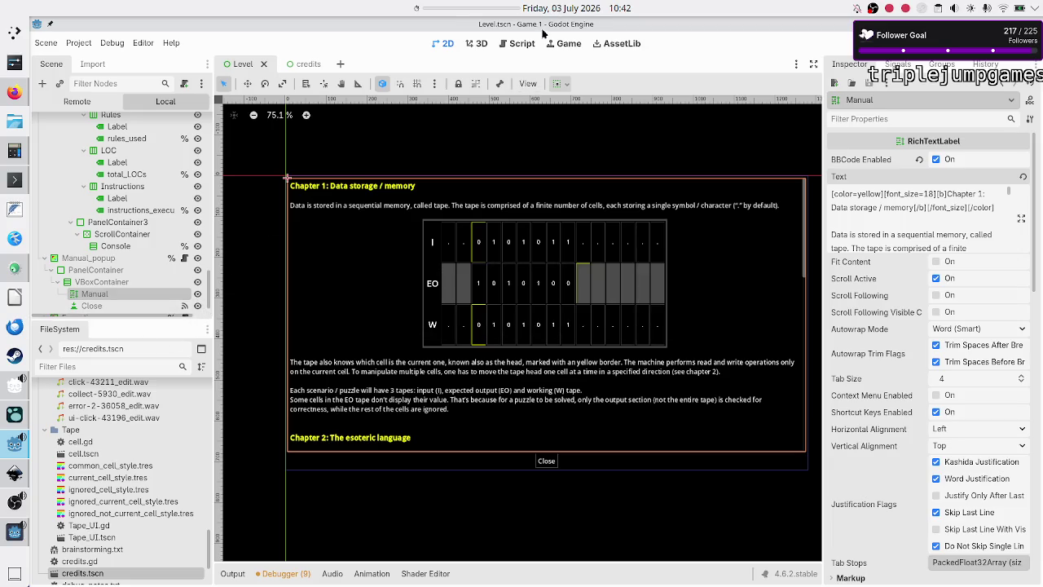
click(509, 45)
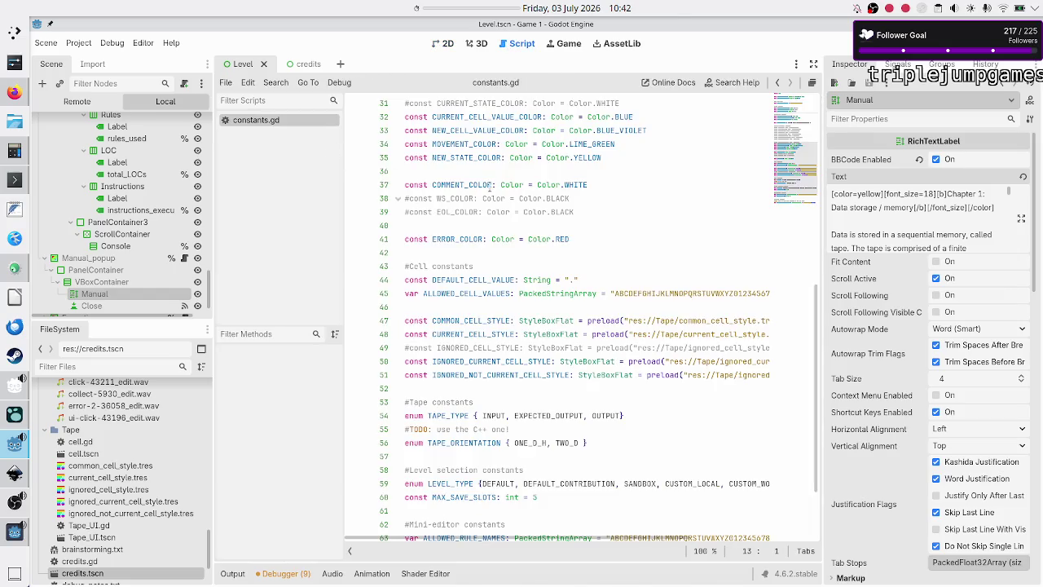
Step: After checking COMMENT_COLOR, wrap the manual's comments line in [color=white]…[/color] tags
click(587, 186)
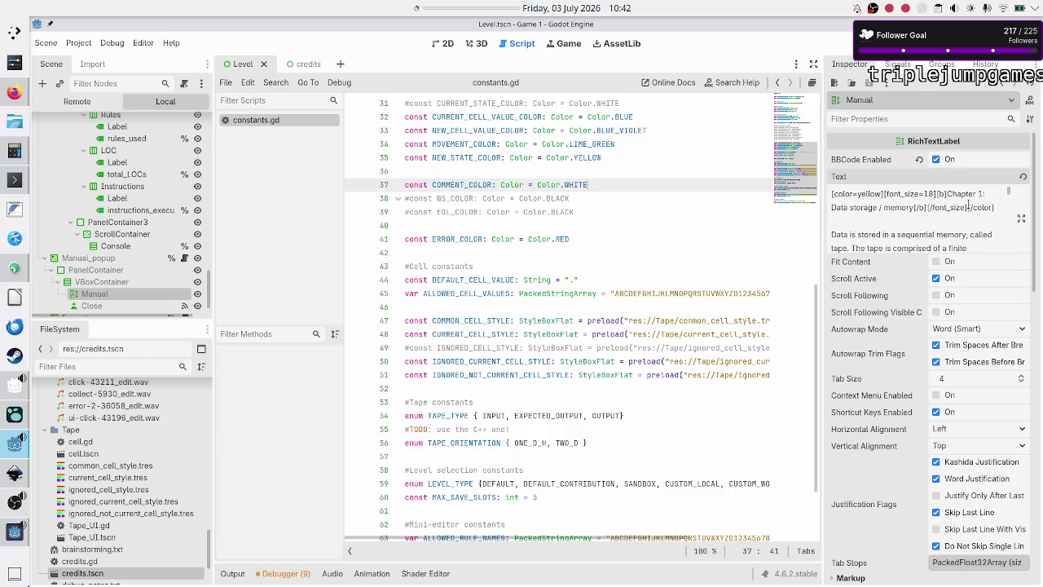
click(1020, 221)
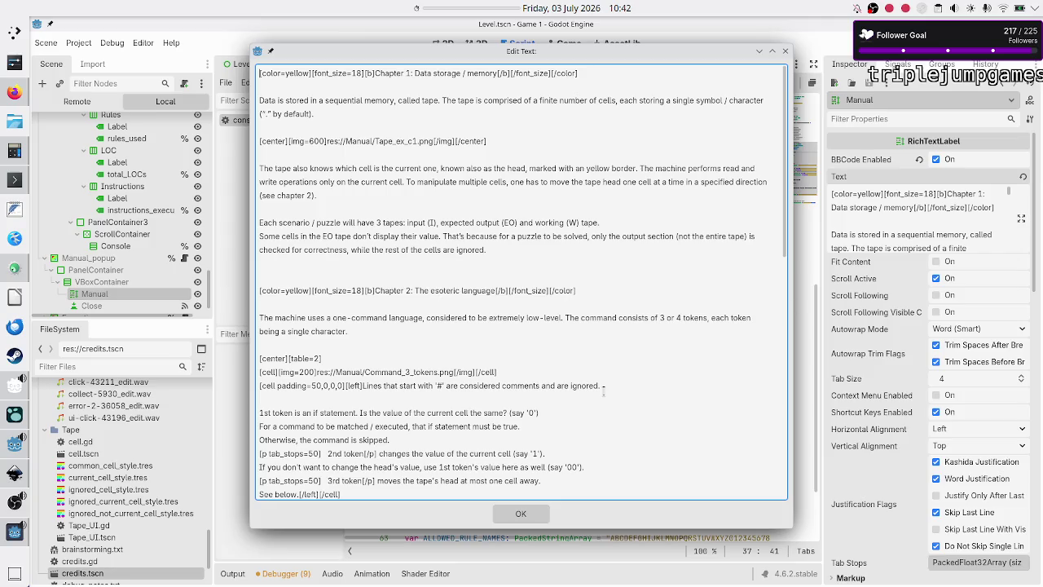
click(449, 399)
key(Up)
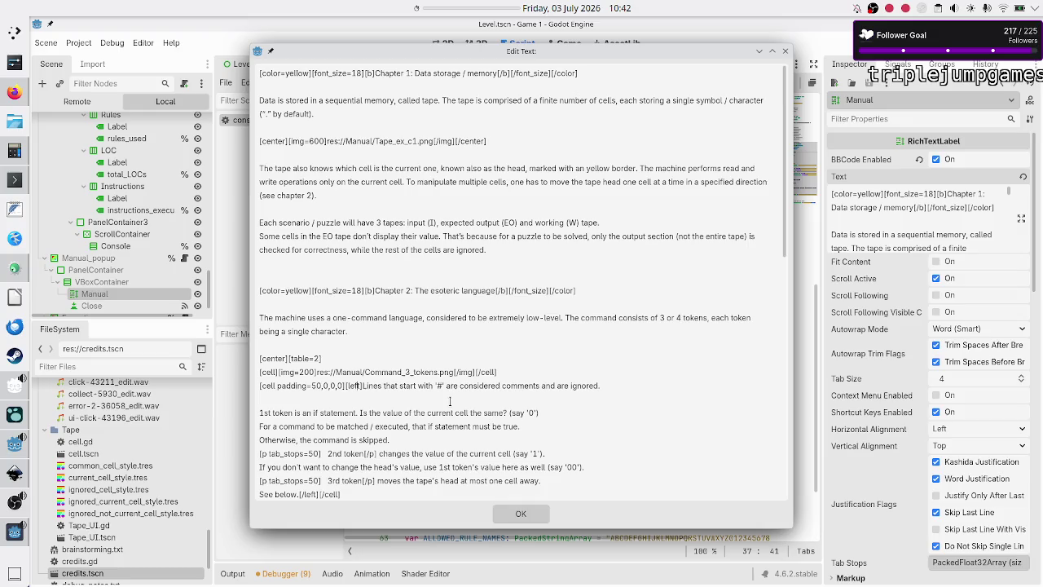
text([color])
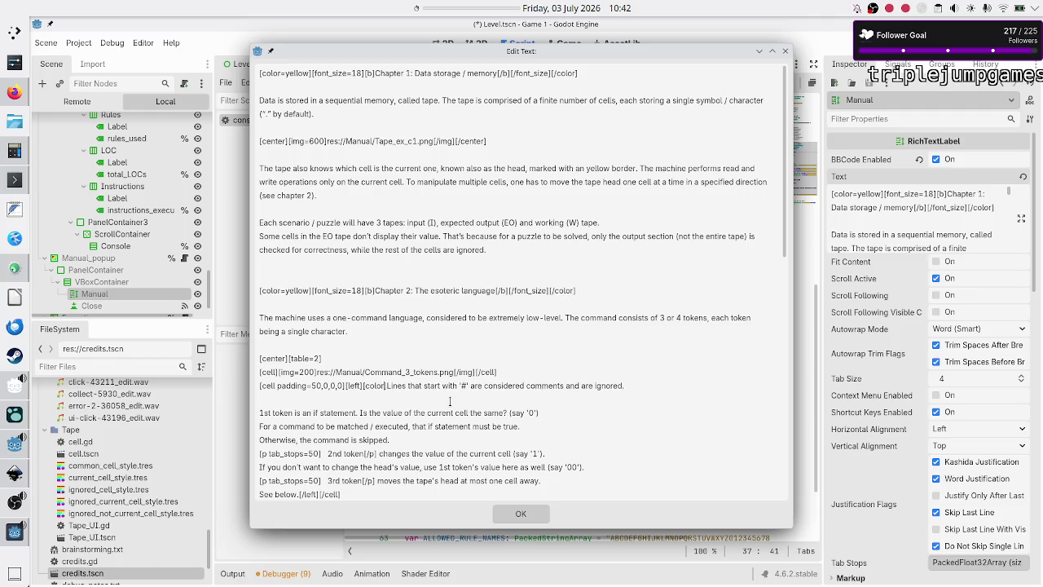
text(=white)
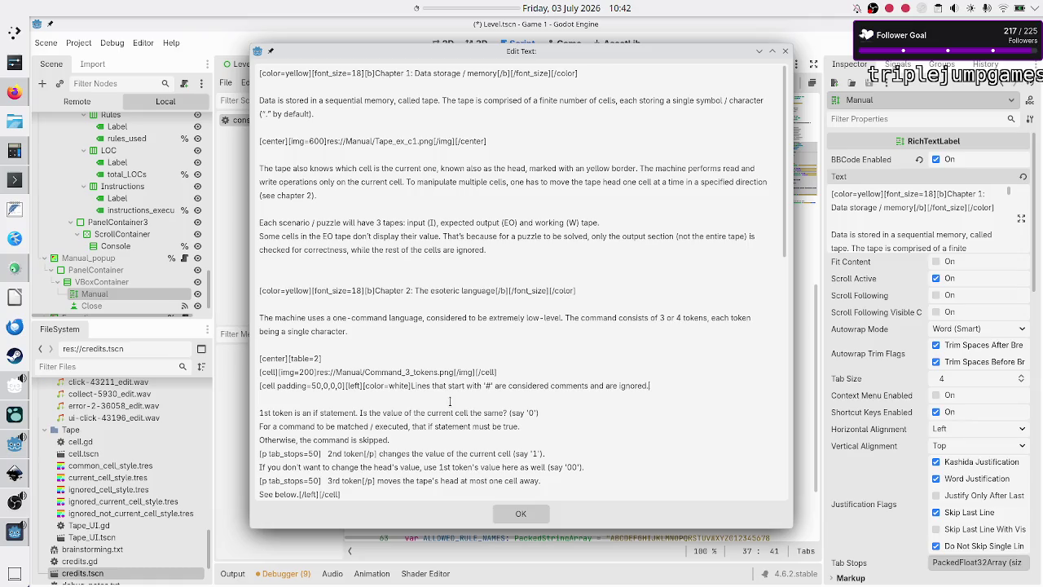
text([/colo)
text(r])
text([)
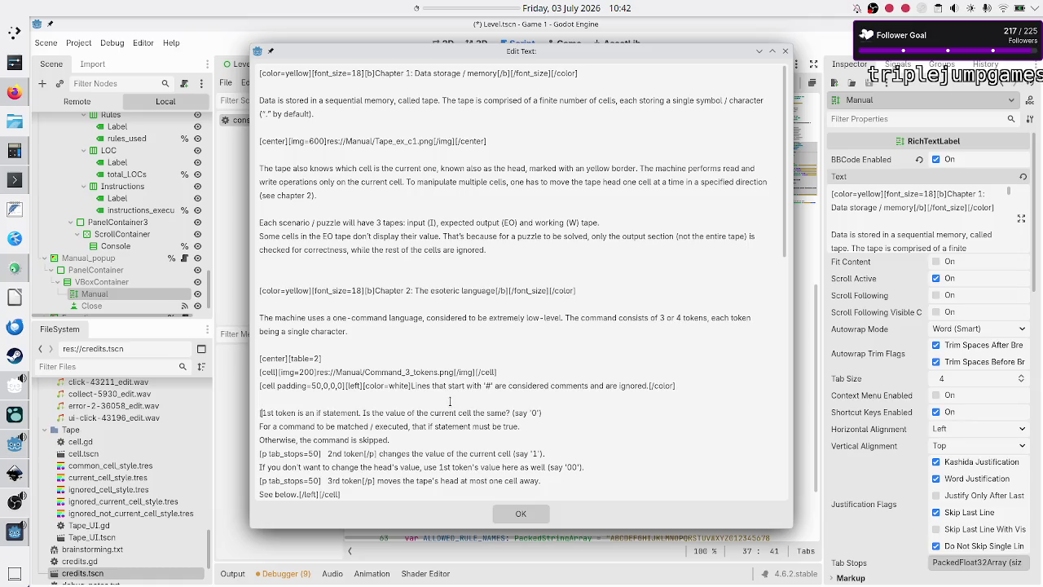
text(color)
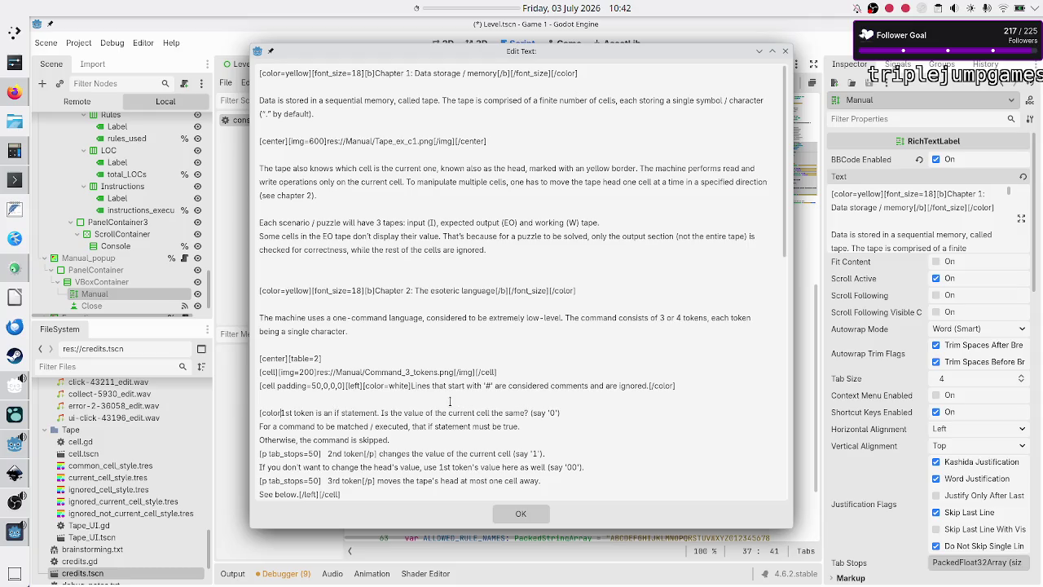
text(=)
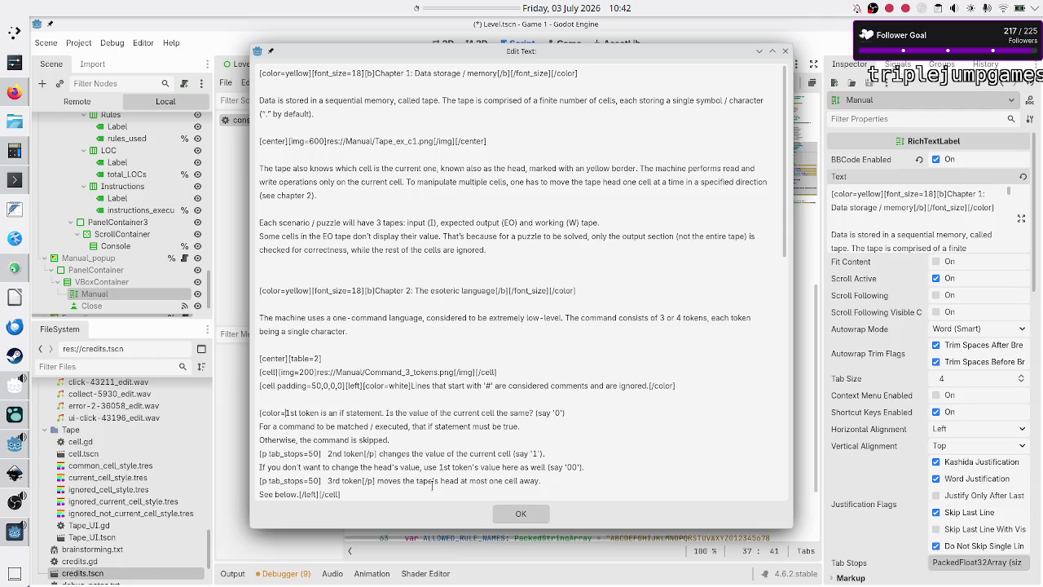
click(525, 515)
mouse_move(539, 325)
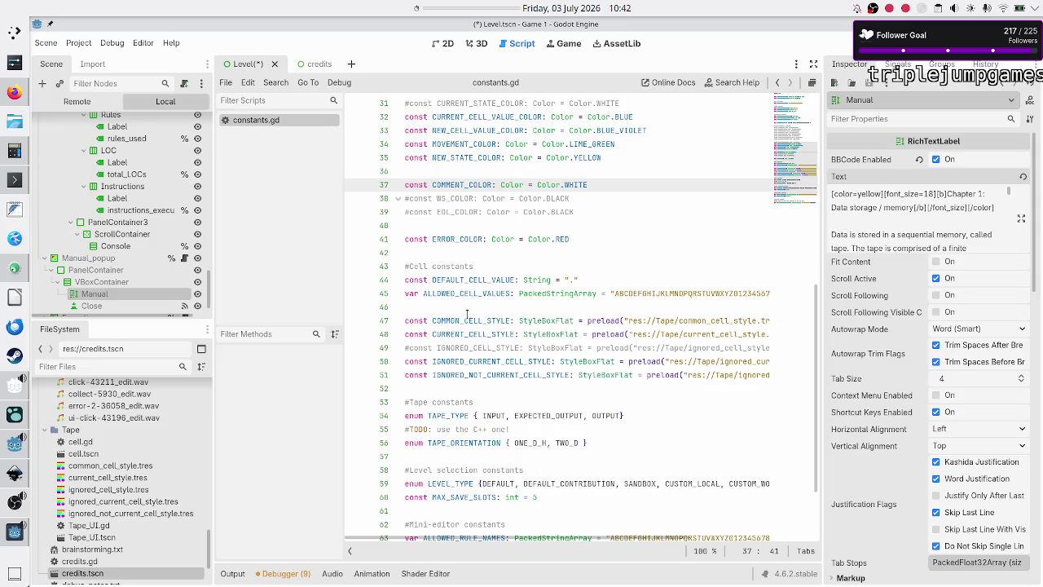
scroll(466, 327, up, 3)
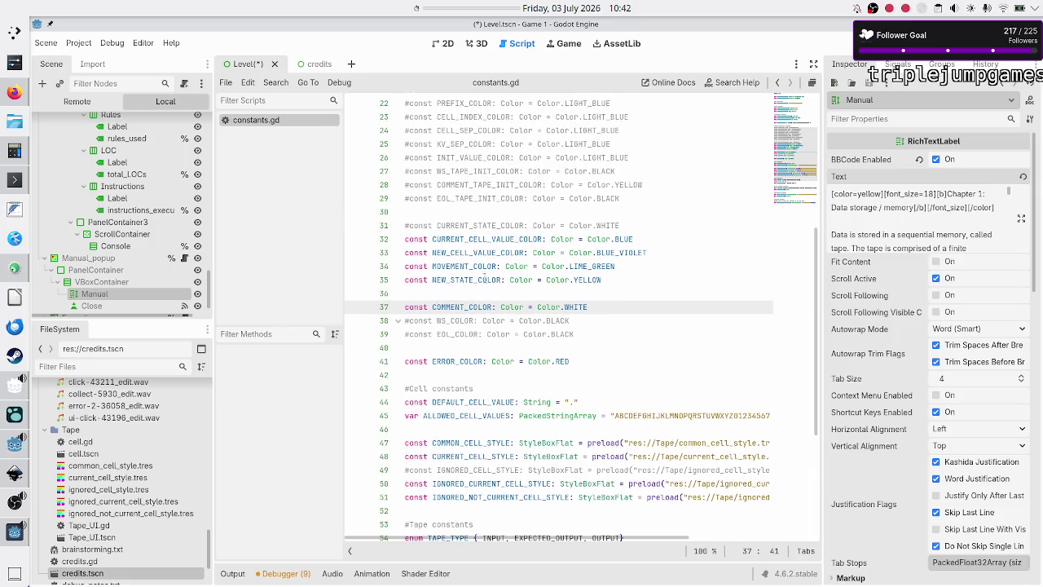
double_click(498, 239)
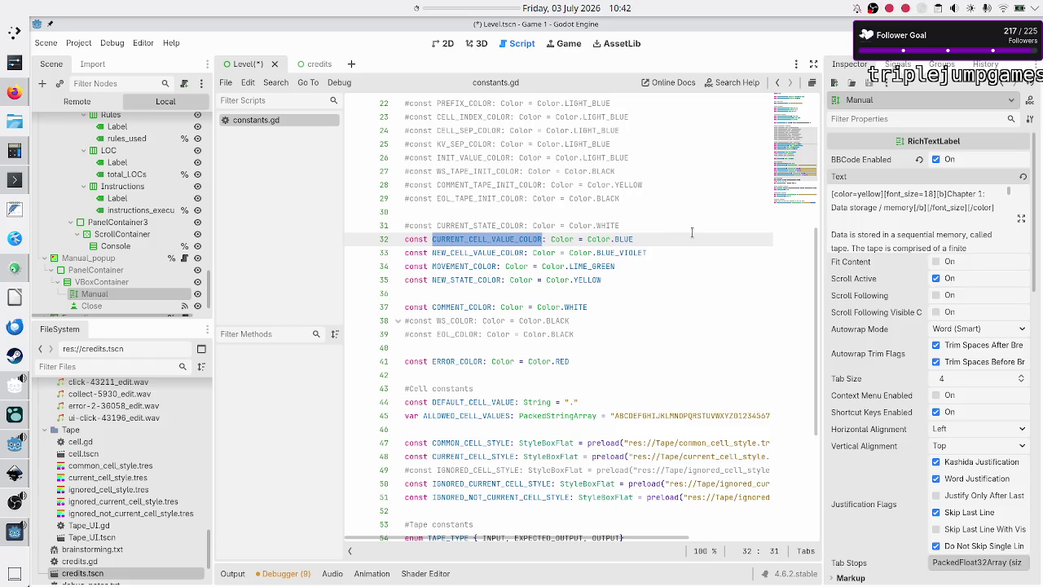
scroll(933, 227, down, 5)
scroll(933, 230, down, 2)
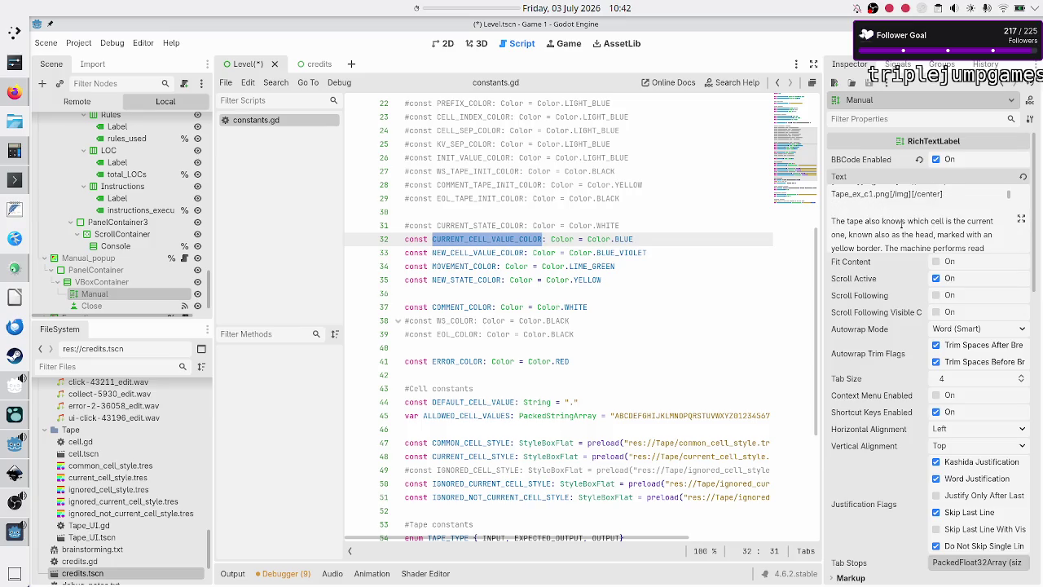
scroll(894, 221, down, 2)
scroll(895, 222, down, 5)
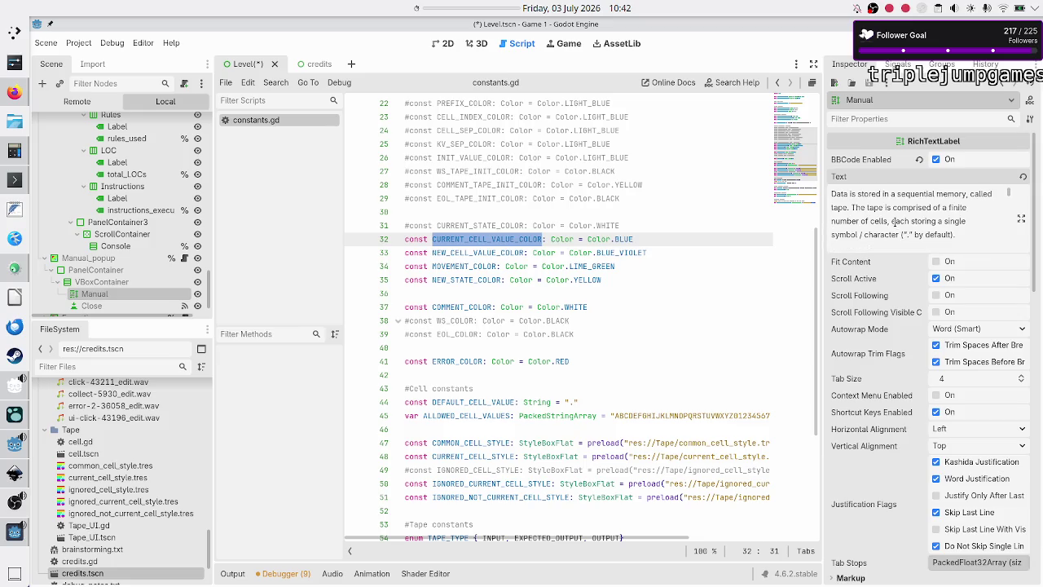
scroll(895, 221, down, 5)
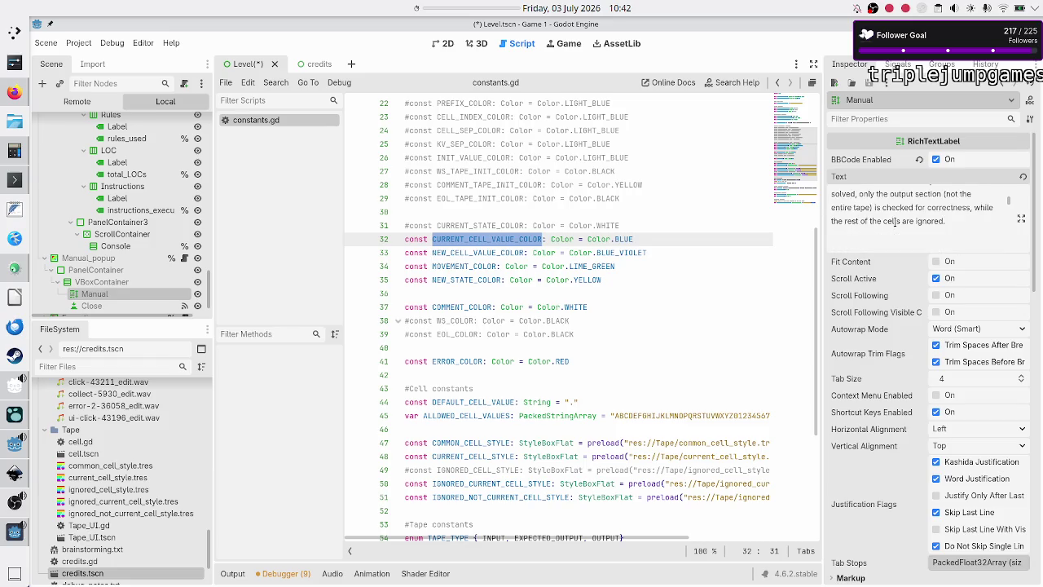
scroll(895, 221, down, 3)
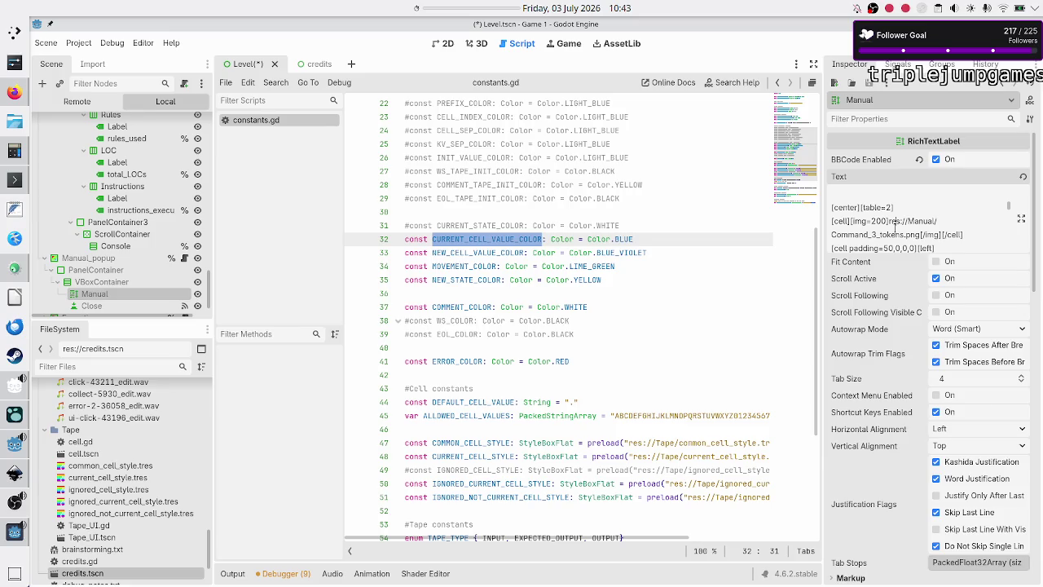
scroll(895, 221, down, 2)
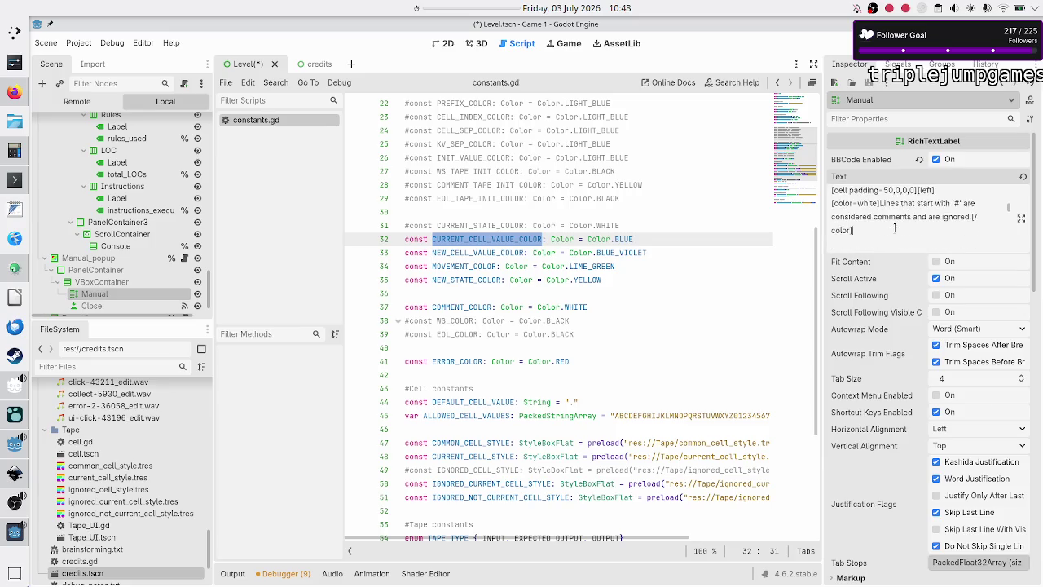
Step: Paste the reworded token lines, colour the first token blue and open a blue_violet tag
key(ctrl+v)
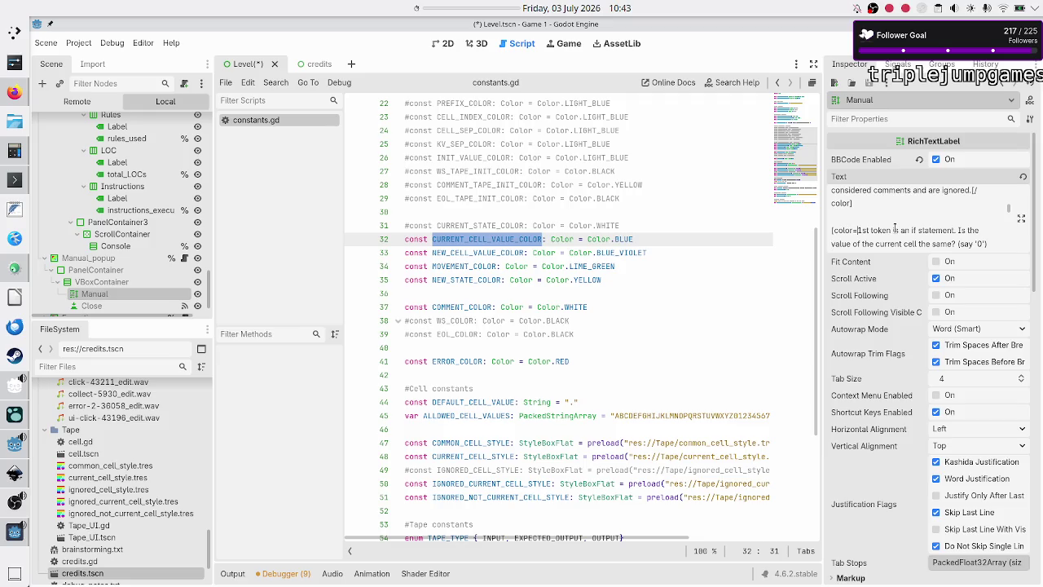
text(blue)
text(])
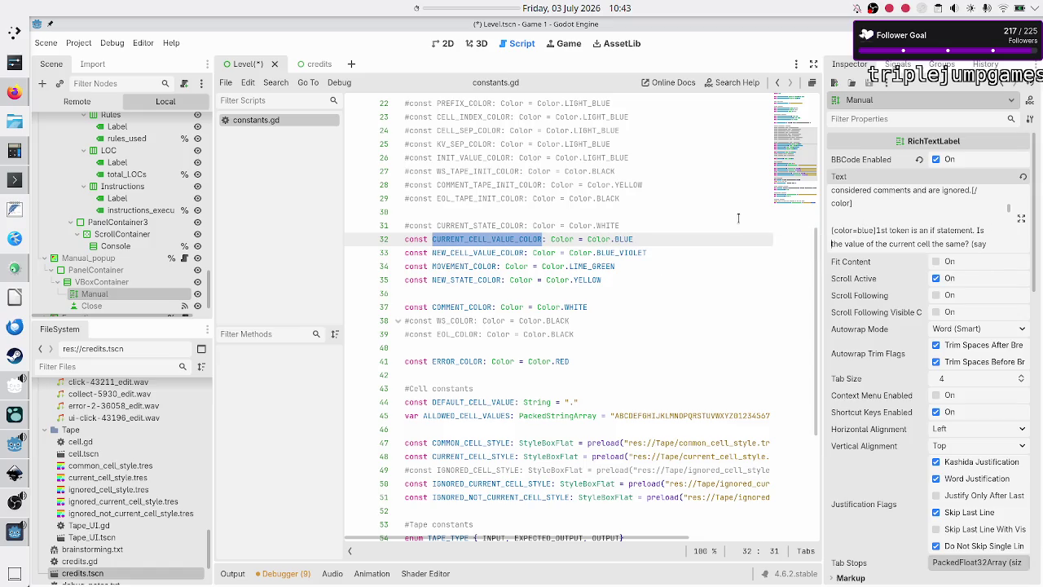
key(Down)
key(Down)
key(Down)
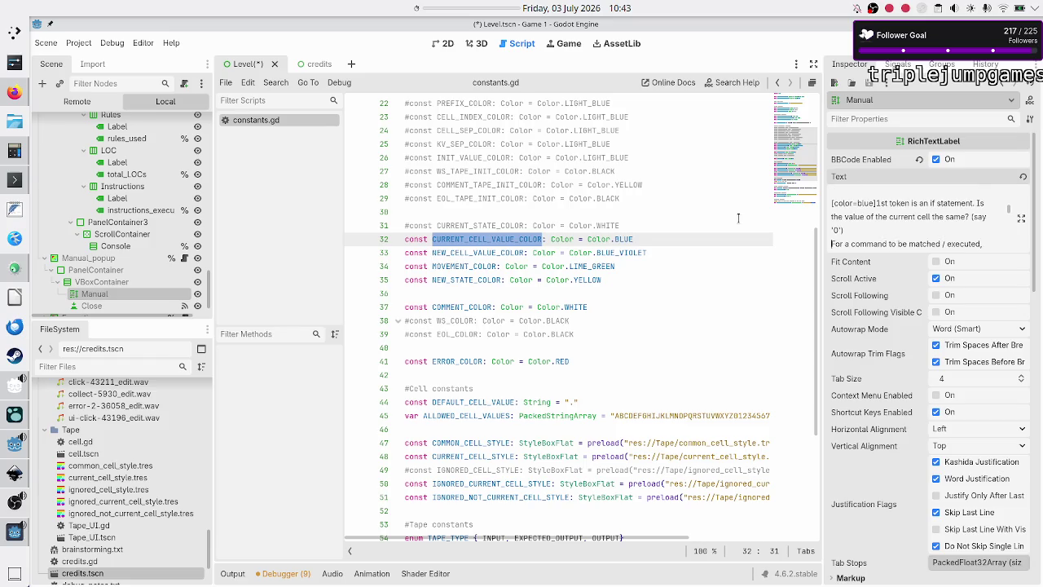
key(Down)
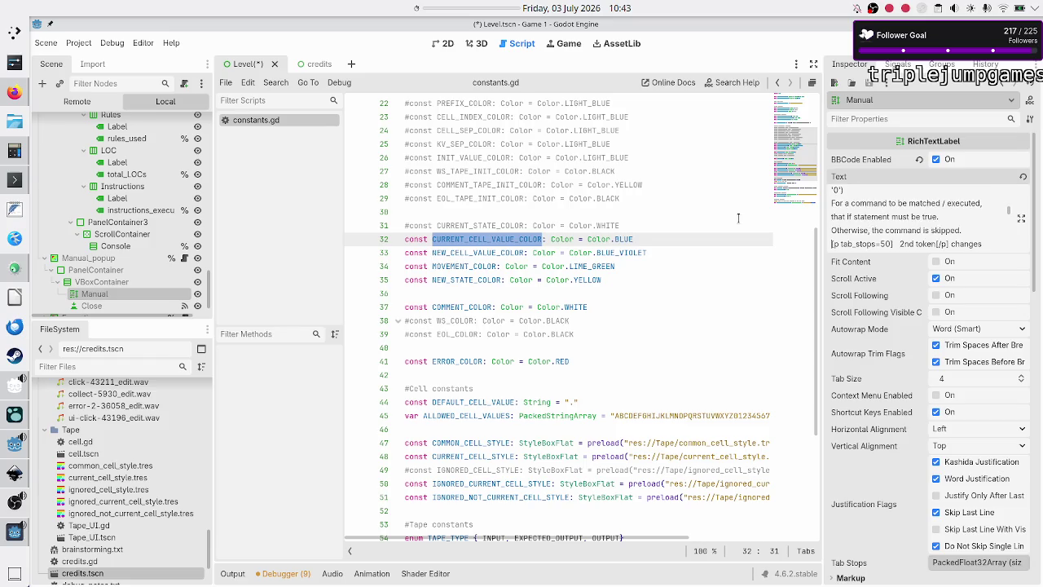
text([/col])
text(or)
text([)
text(color)
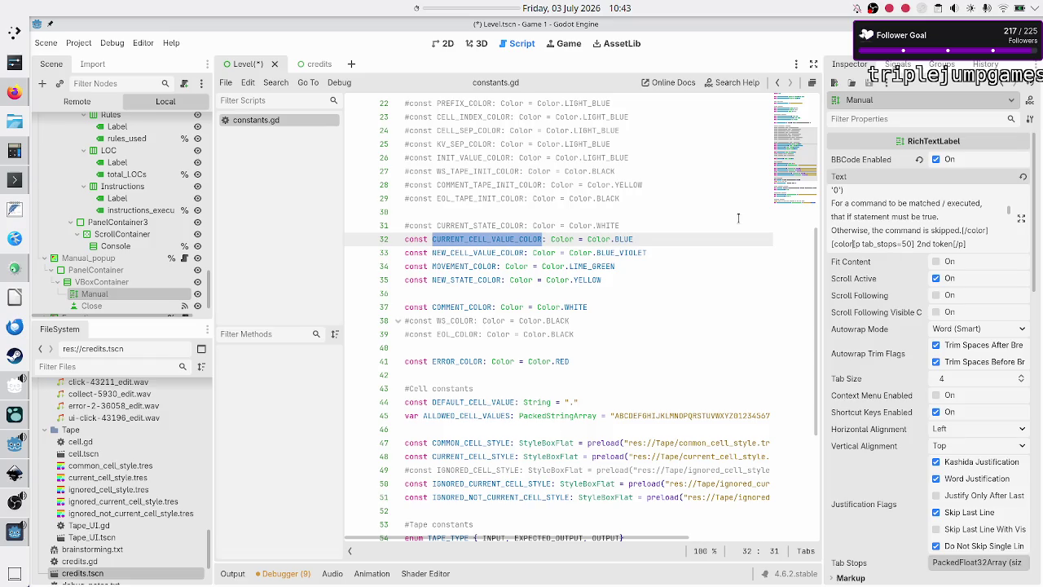
text(=blue_v)
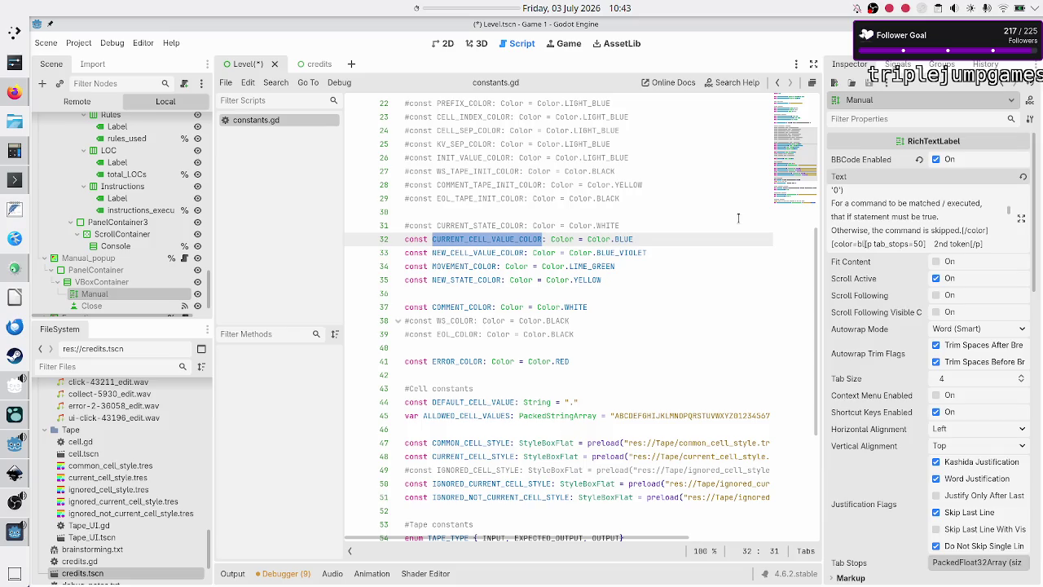
text(iolet)
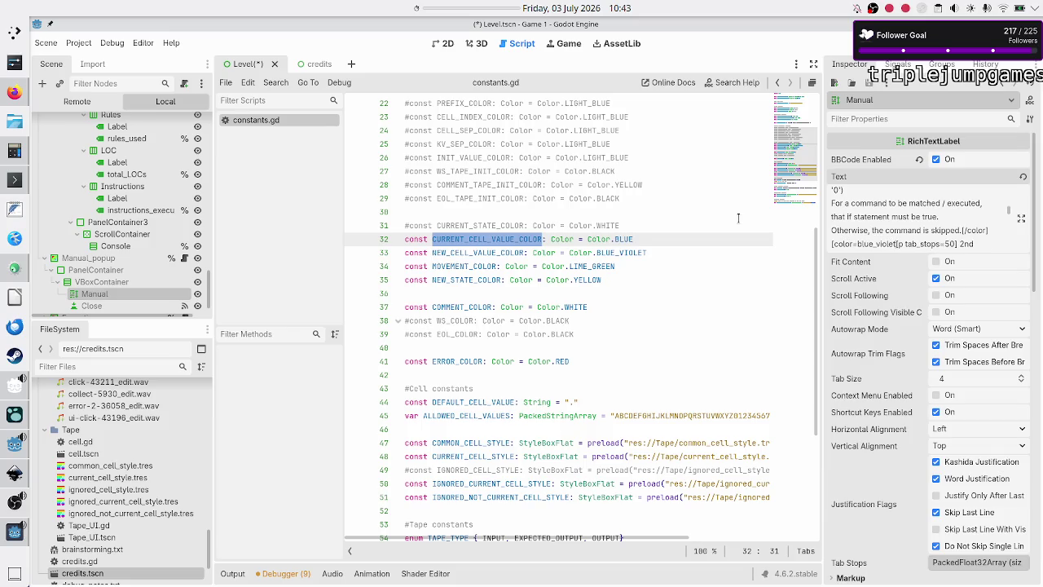
text(])
Step: Close blue_violet after the second token's explanation and open a lime_green tag for the third
key(Down)
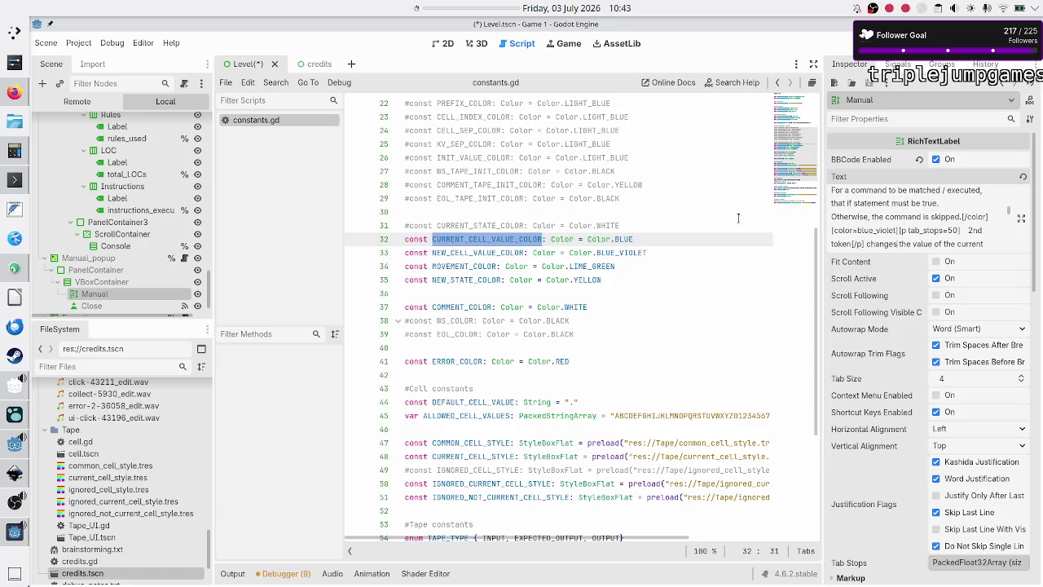
key(Down)
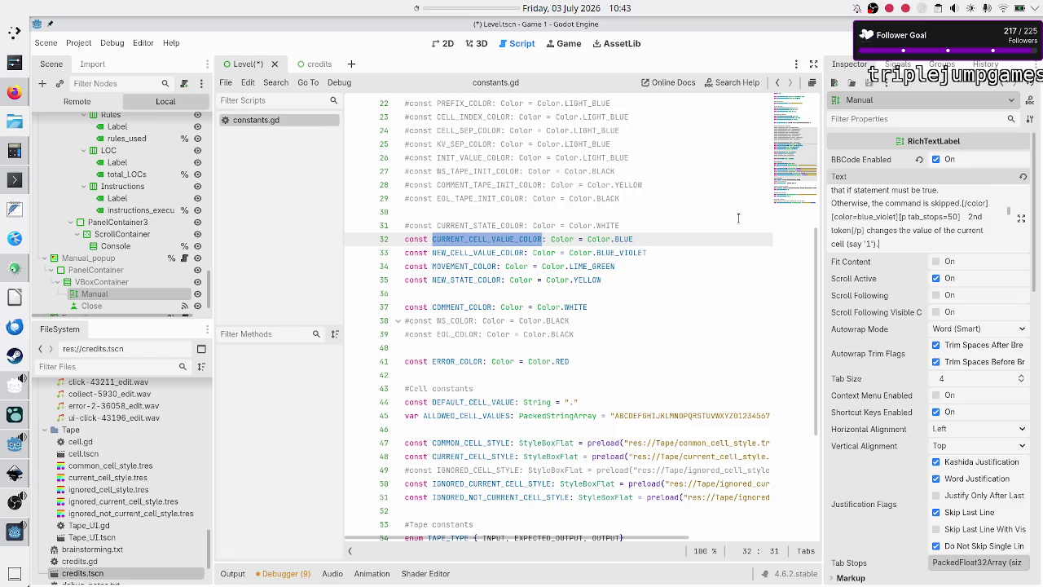
key(Down)
key(Down)
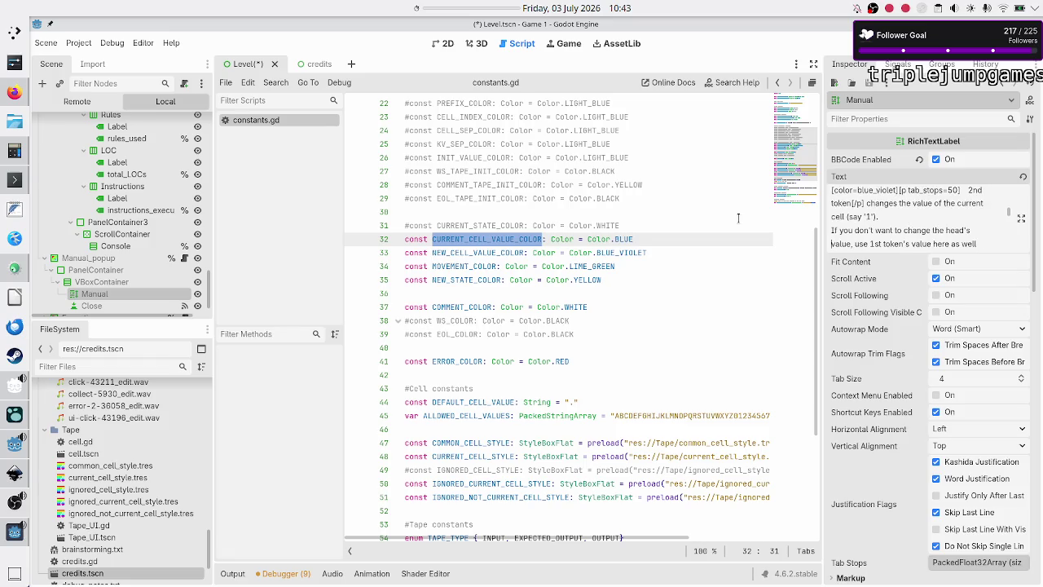
key(Down)
key(Down)
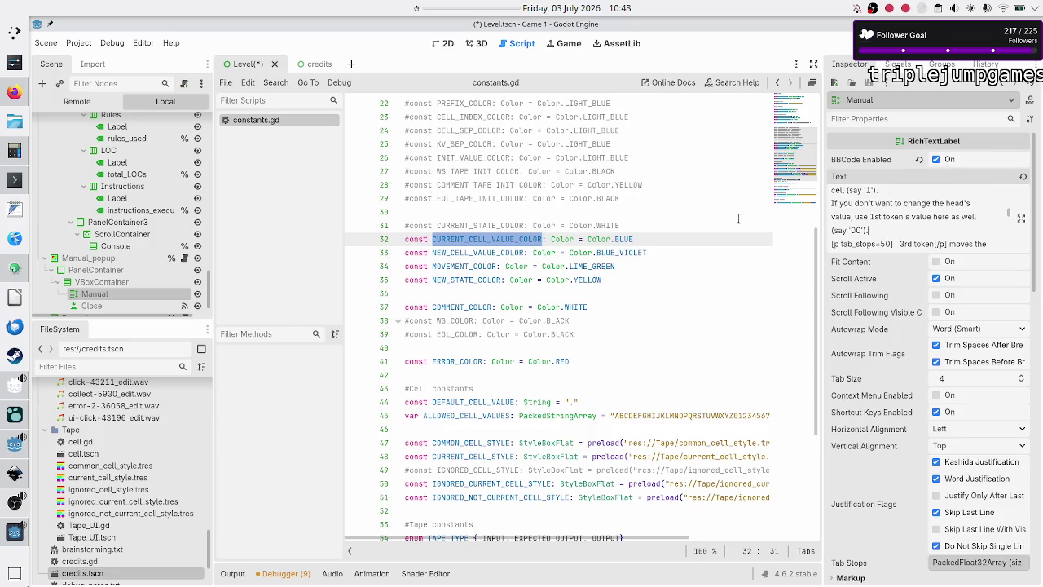
text([)
text(/color] )
text([color)
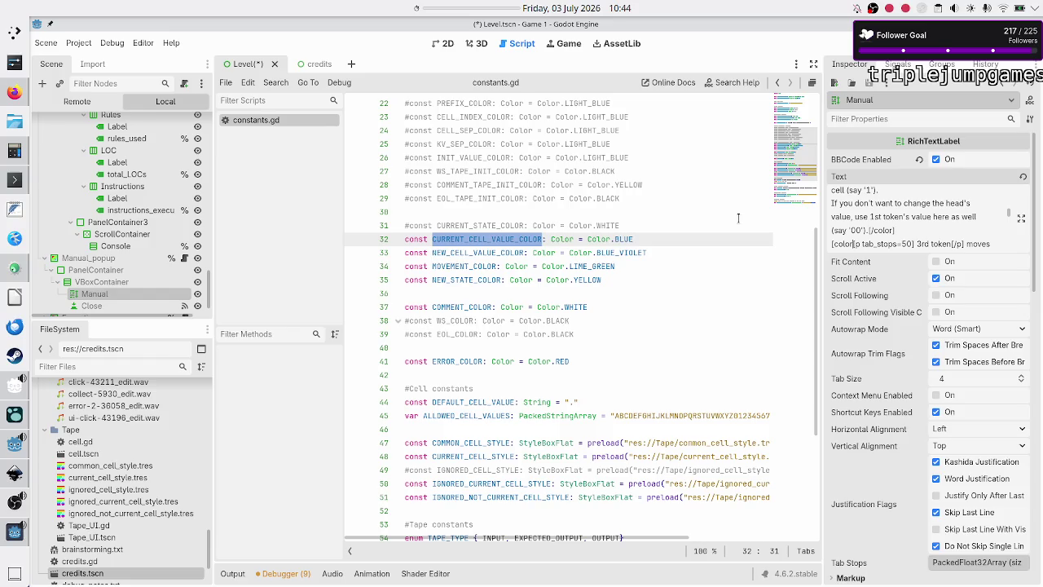
text(=lime_green])
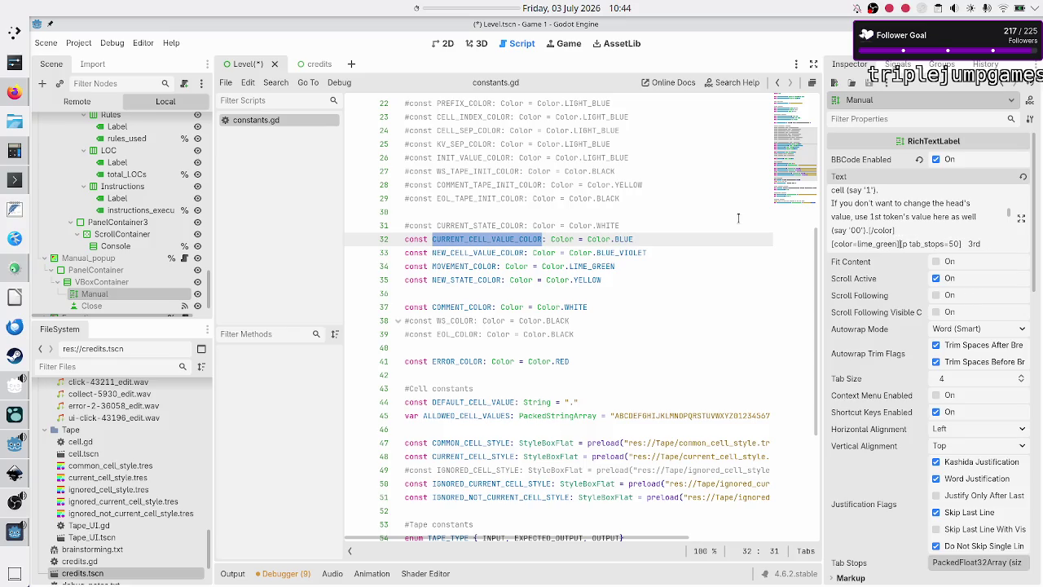
Step: Close the lime_green tag after the 'See below' line and save the scene
key(Down)
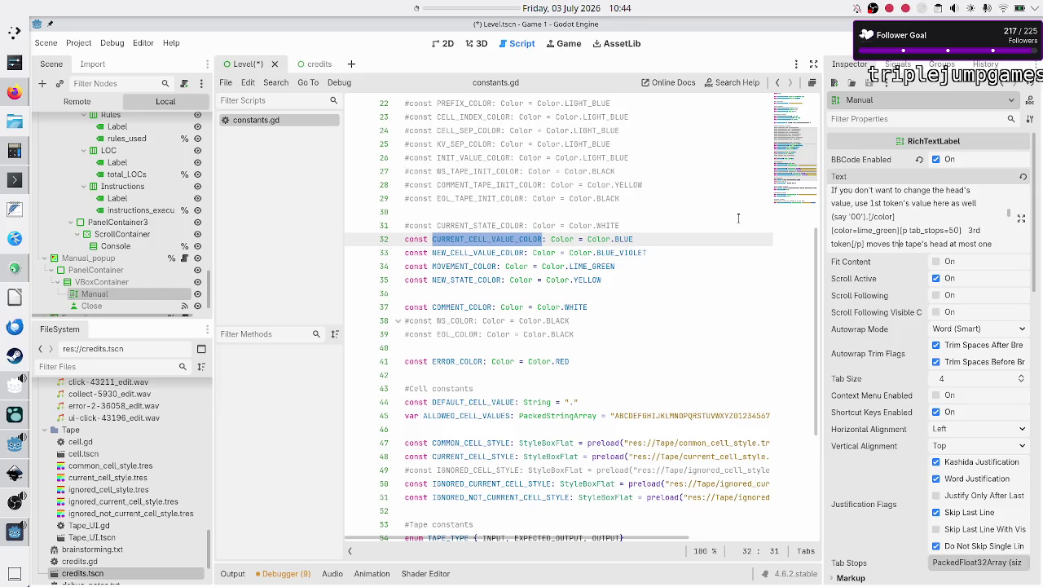
key(Down)
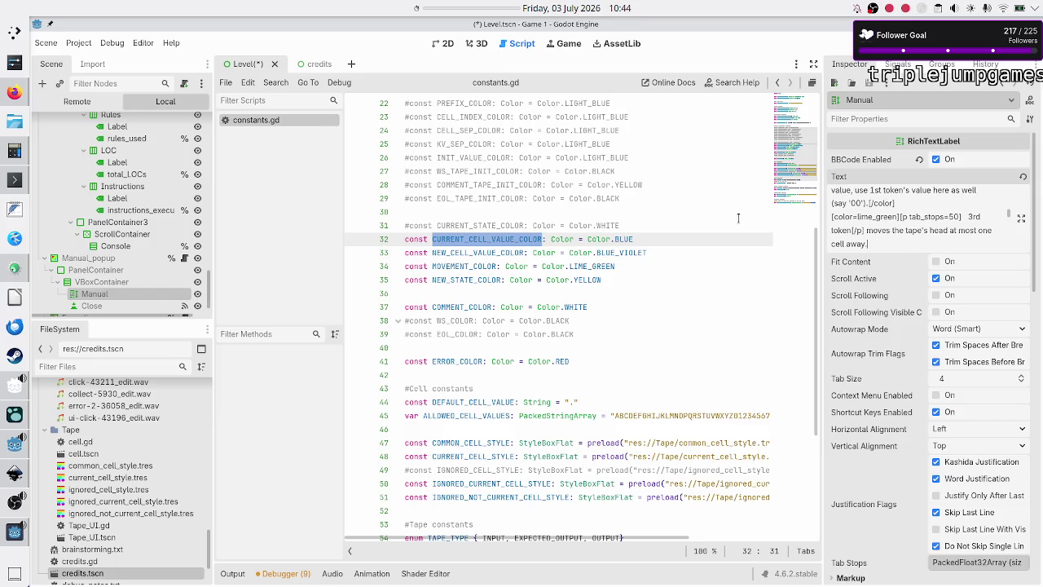
key(Down)
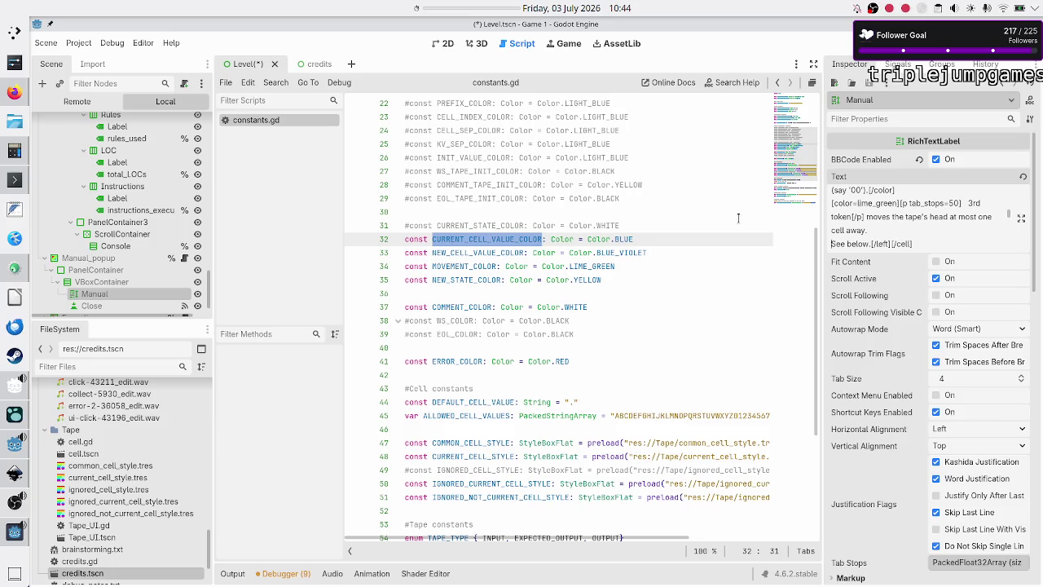
text([/color][)
text(/color)
key(Down)
key(Down)
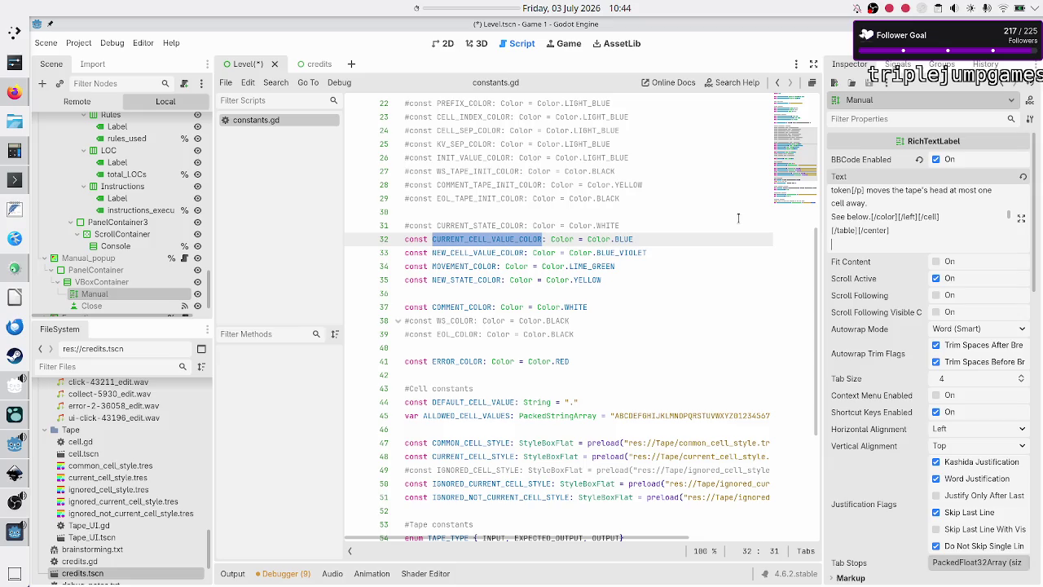
click(450, 279)
key(ctrl+s)
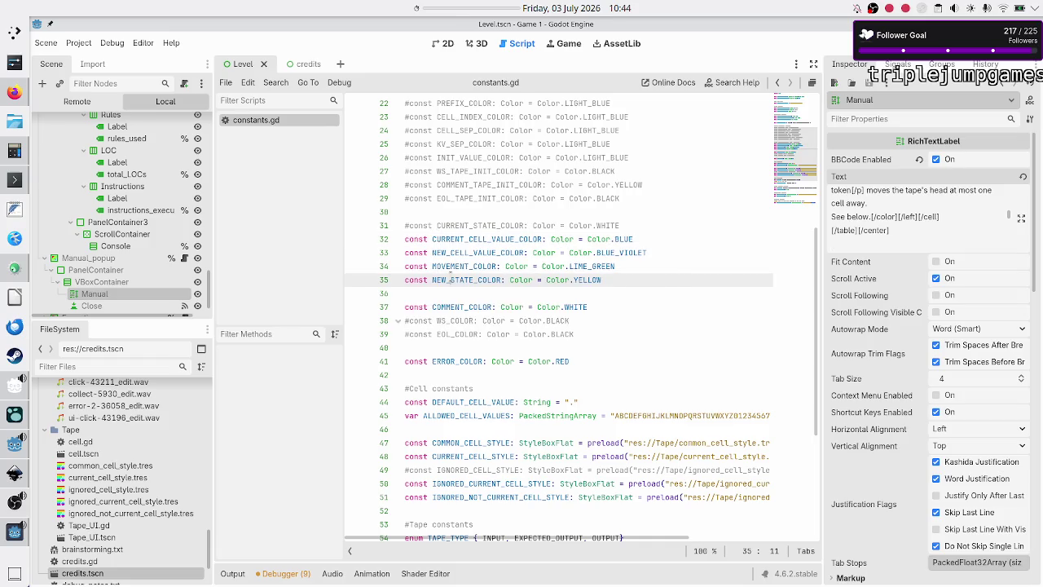
Step: Review Chapter 2's coloured token explanations in the running game, then close the game window
click(11, 533)
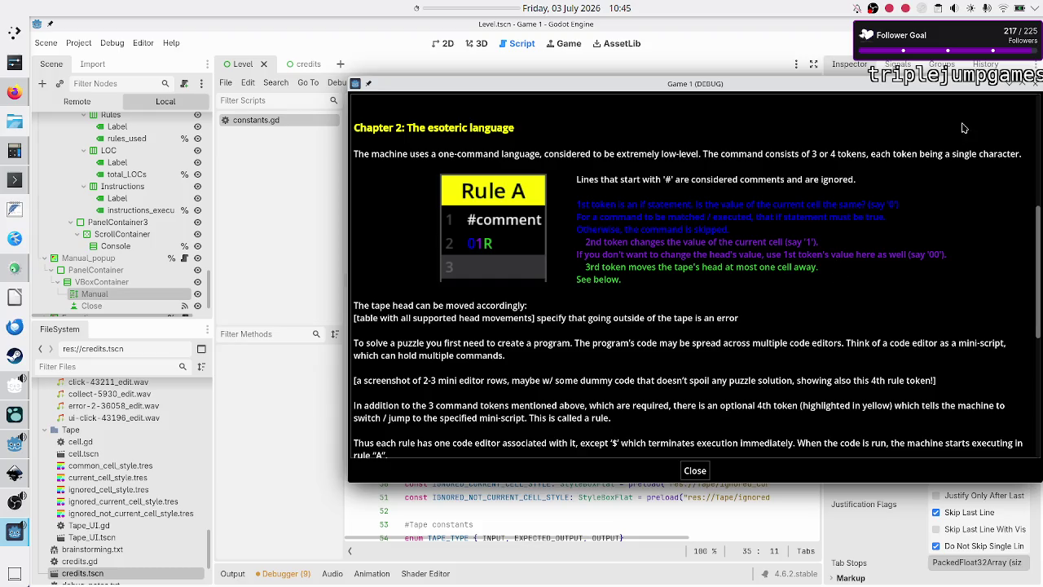
click(1011, 84)
Step: Join 'See below.' onto the 'cell away.' line and change '1st' to 'First'
click(951, 210)
key(Delete)
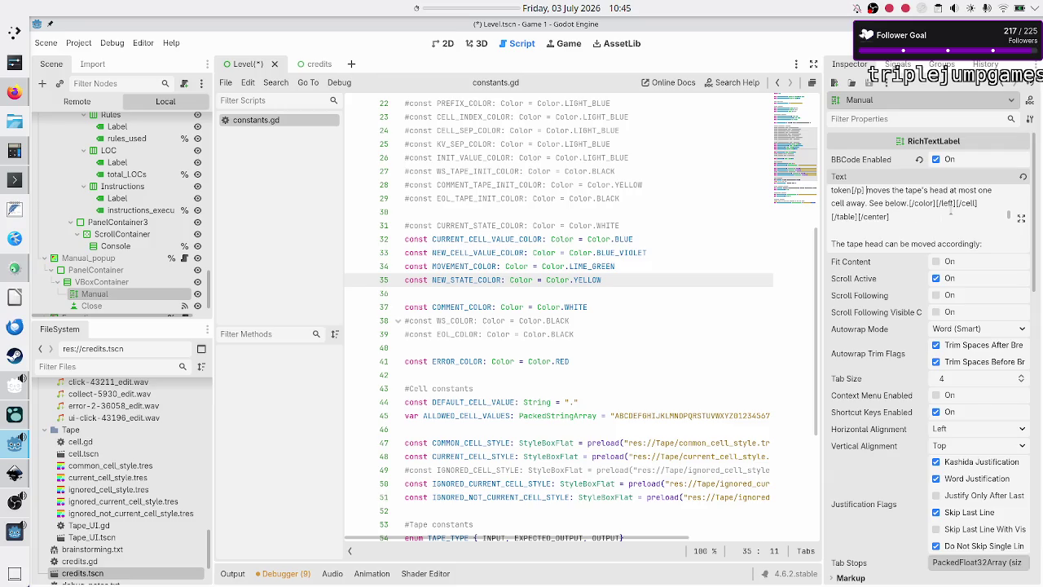
key(Up)
key(Up)
key(Up)
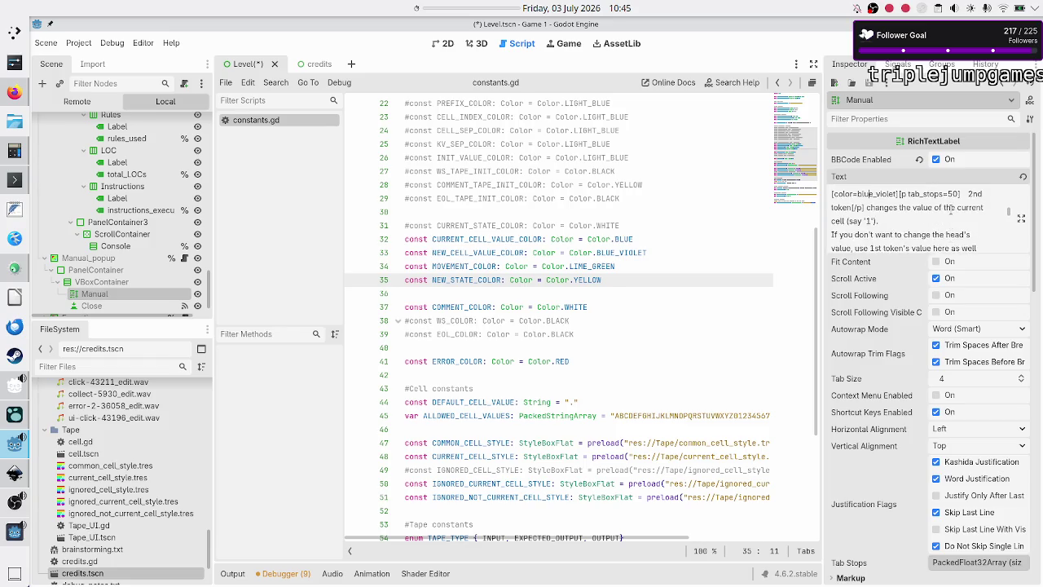
key(Up)
key(Up)
key(Up)
key(Up)
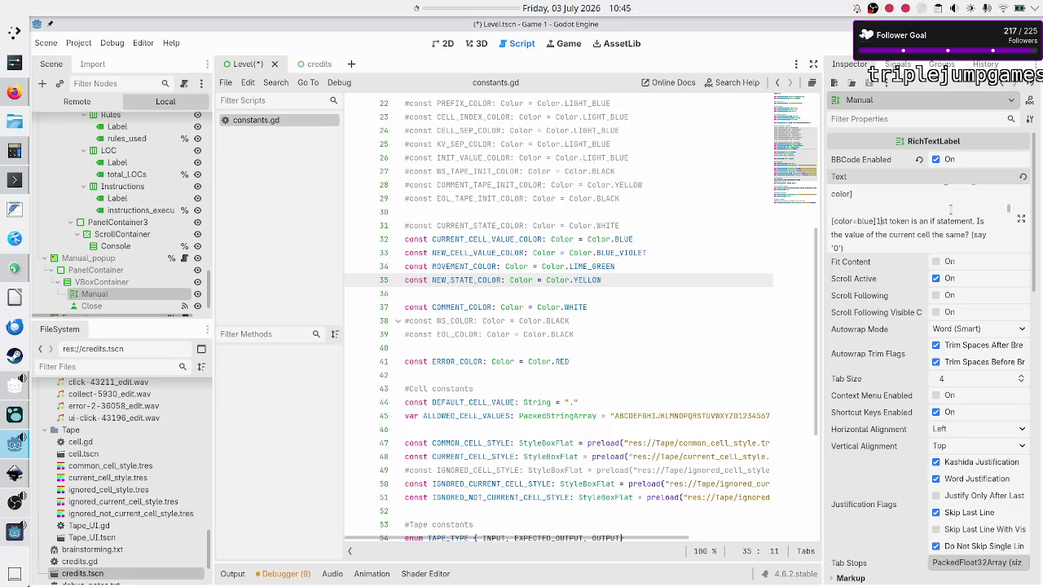
key(shift+Right)
key(shift+Right)
key(shift+Right)
text(First)
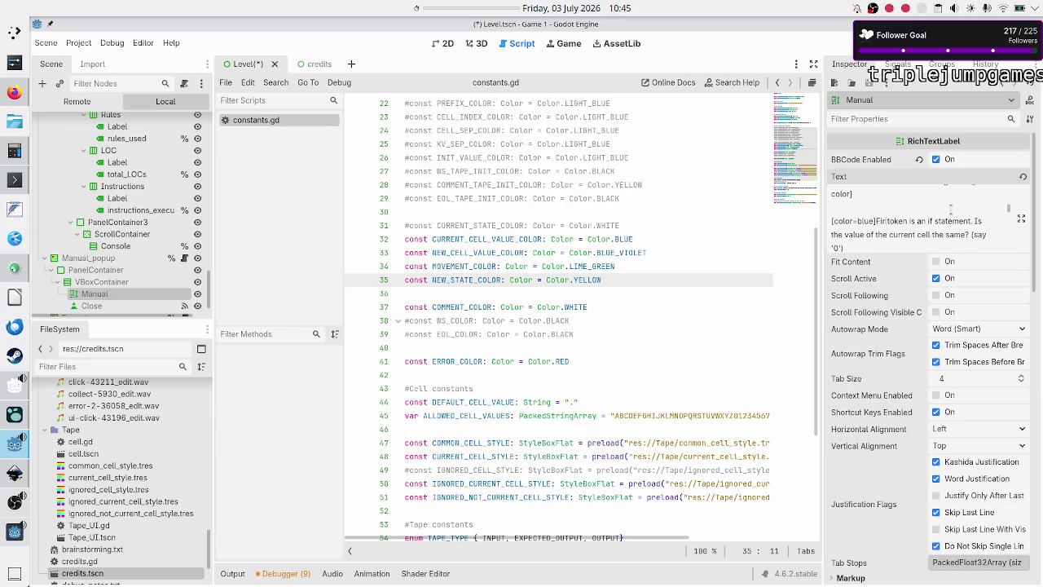
Step: Replace '2nd' with 'Second' and '1st' with 'first' in the head's value sentence
key(Down)
key(Down)
key(Down)
key(Home)
key(Down)
key(Down)
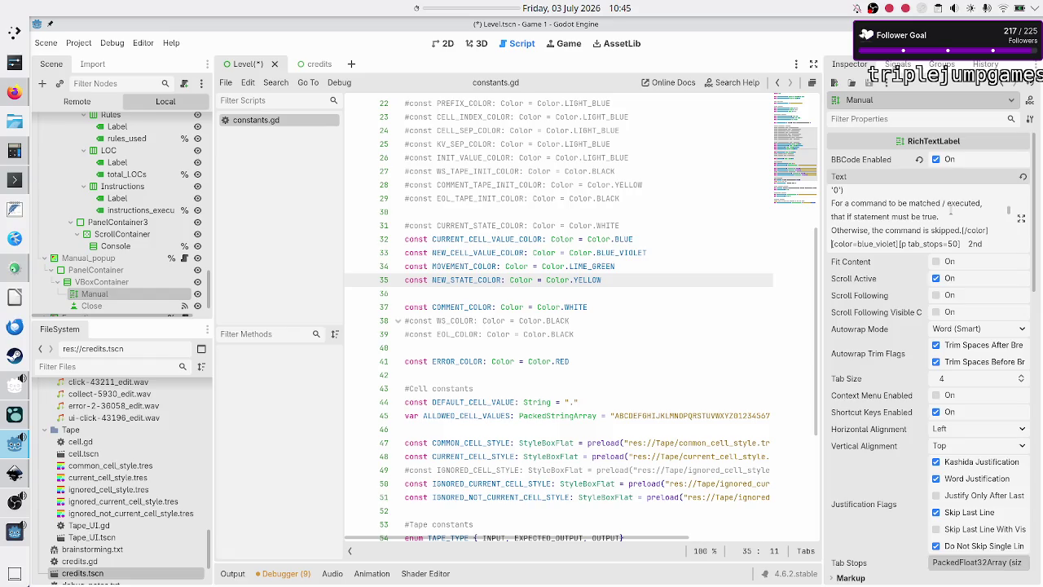
key(End)
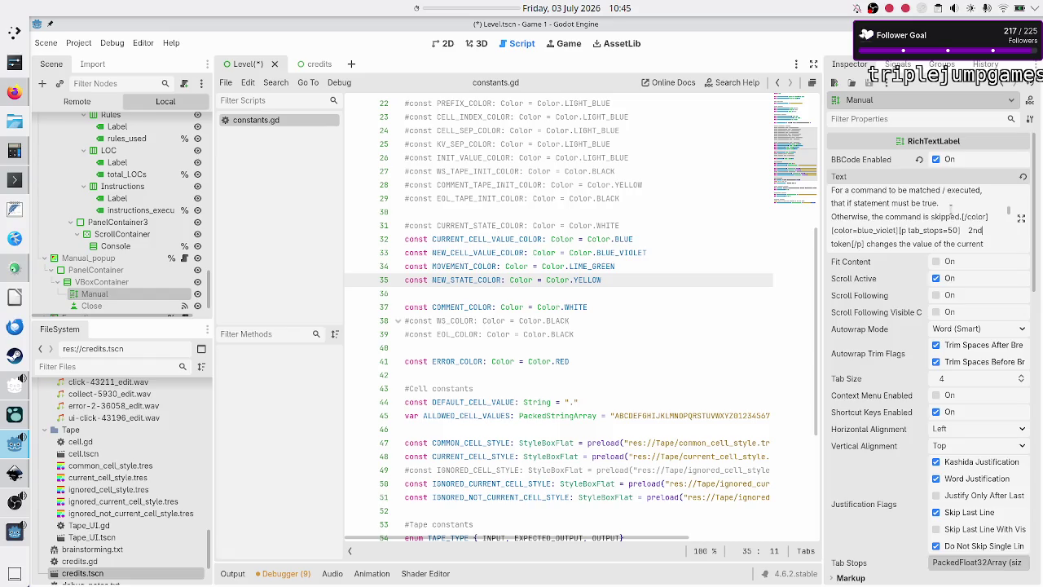
key(ctrl+shift+Left)
text(Second)
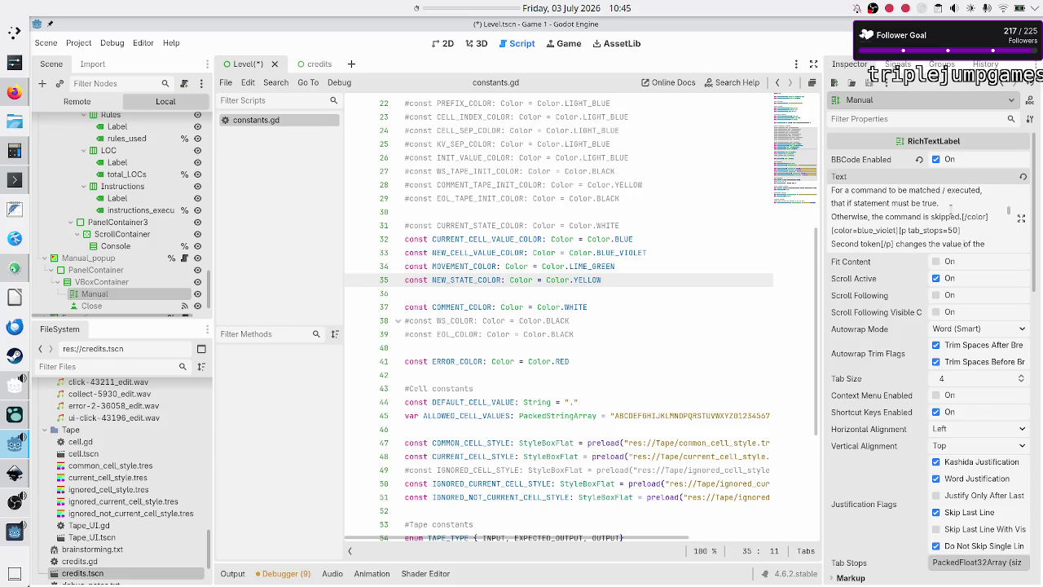
key(Down)
key(Down)
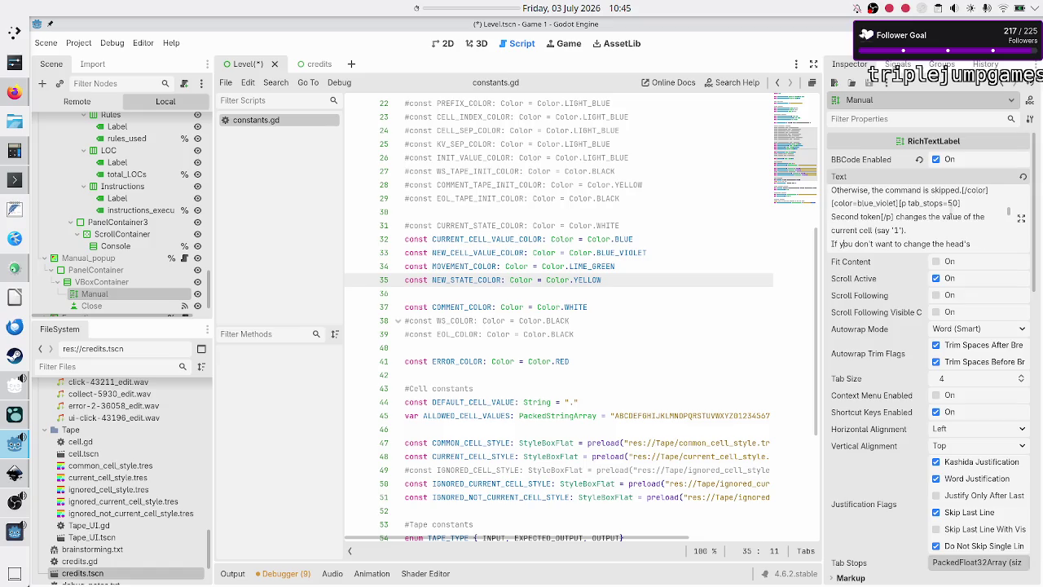
key(Down)
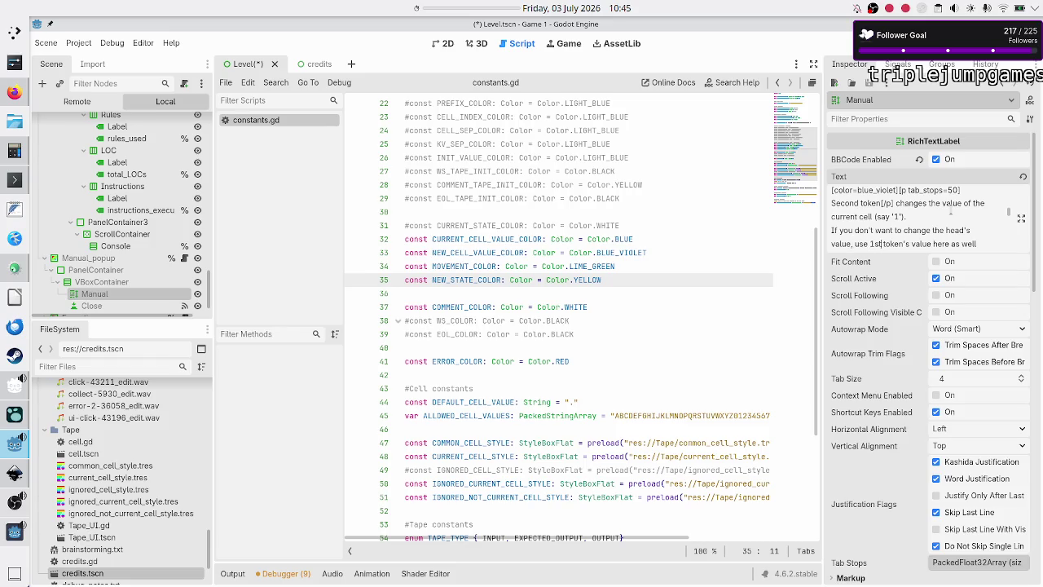
key(Left)
key(shift+Right)
key(shift+Right)
key(shift+Right)
text(first)
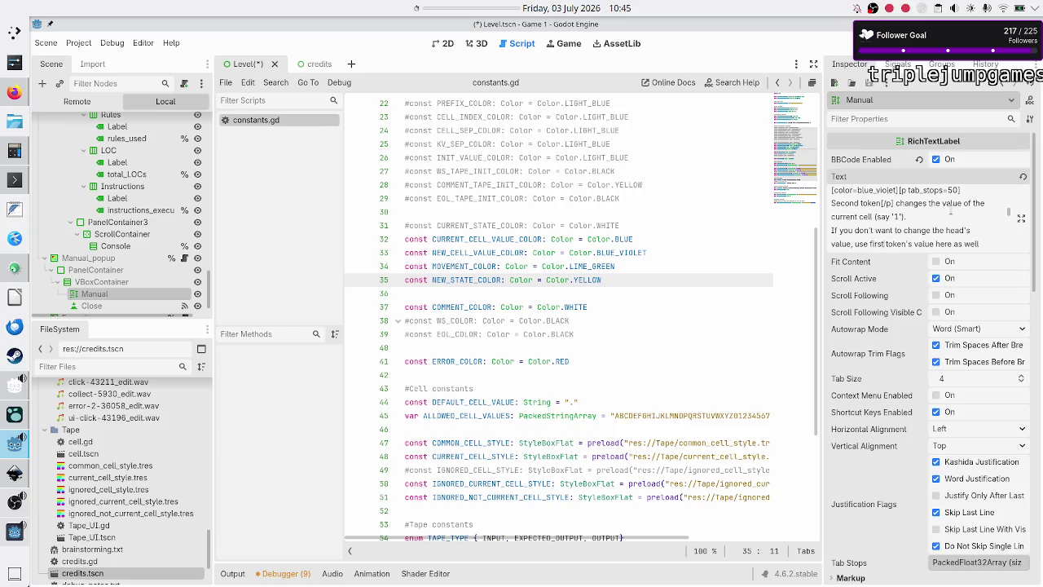
Step: Delete the words 'here as well' from the second token text
key(Down)
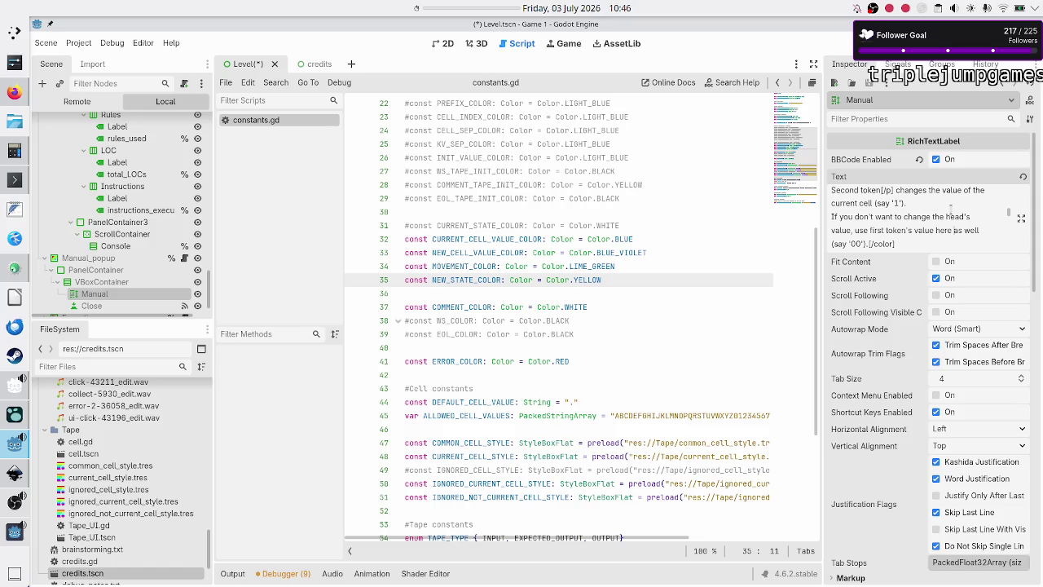
key(shift+Right)
key(shift+Right)
key(shift+Right)
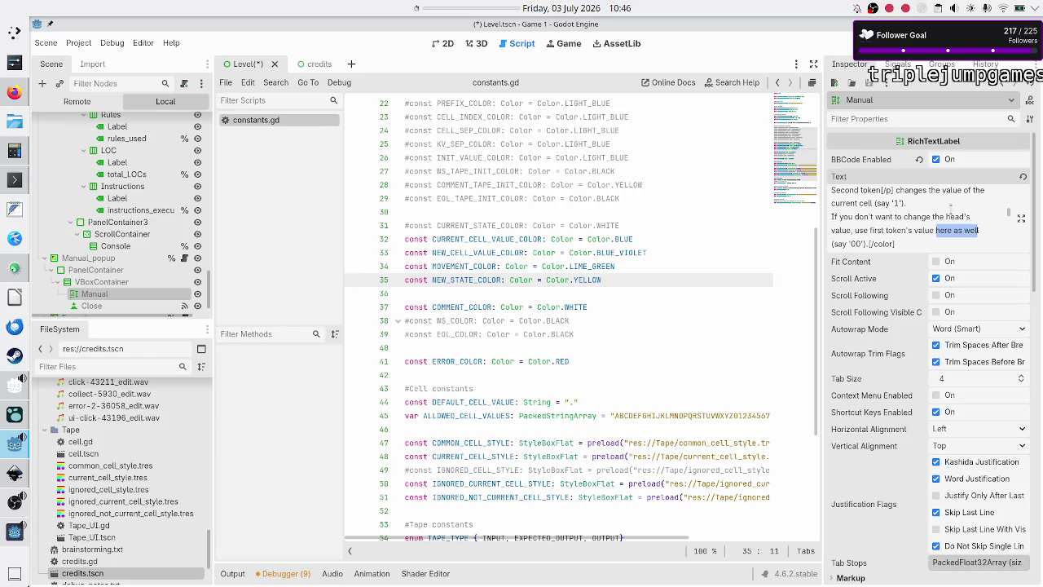
key(shift+Right)
key(BackSpace)
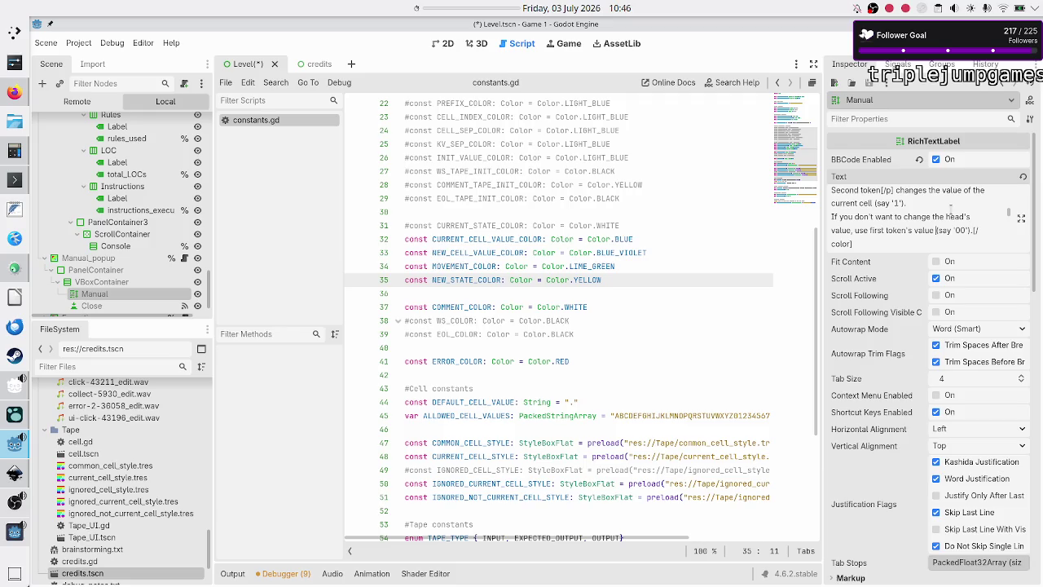
Step: Add a lime_green tab-stop line reading 'Third token' and join its description onto it
key(Up)
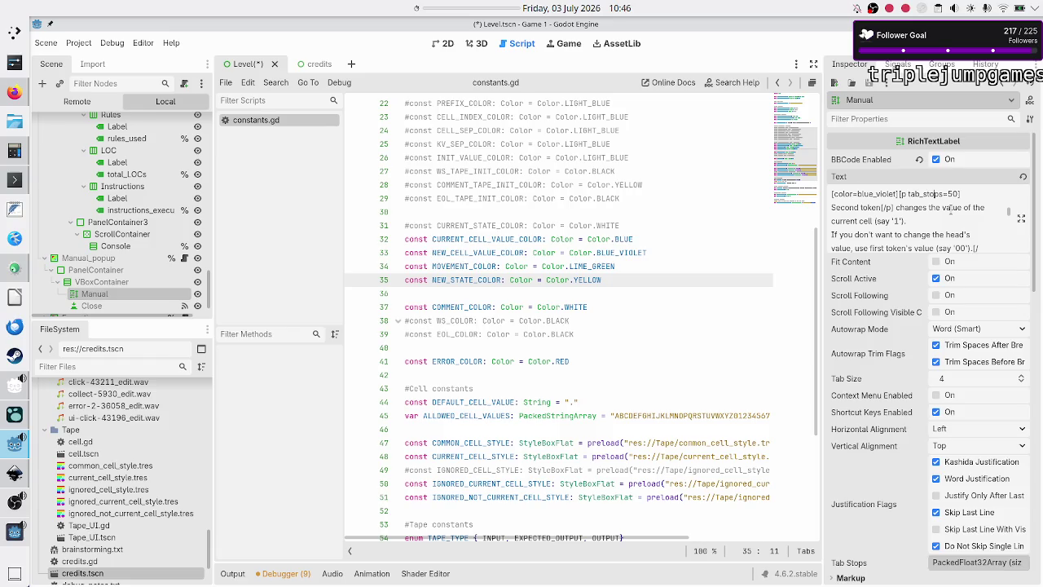
key(Down)
key(Down)
key(Down)
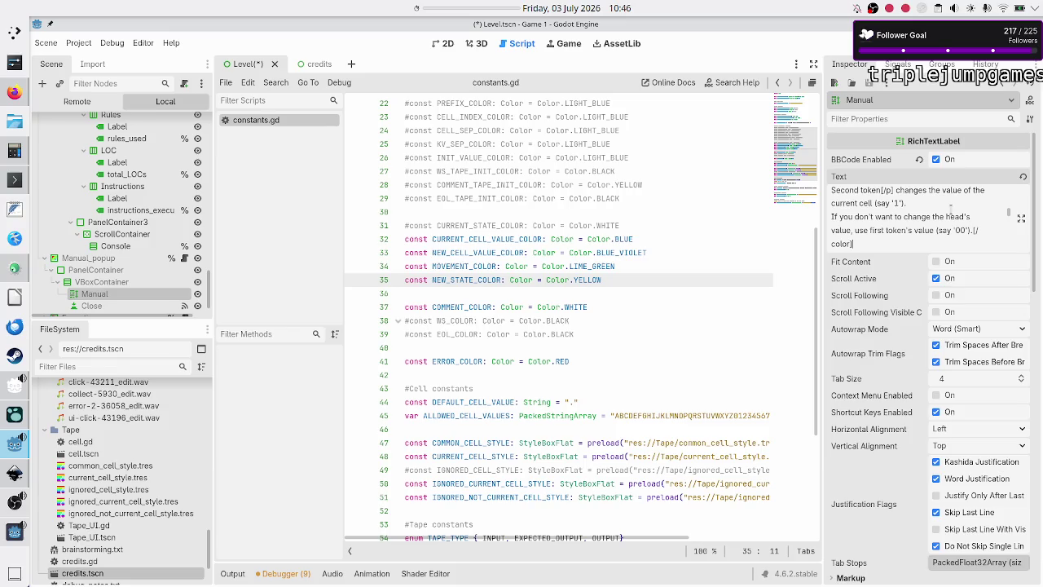
key(Return)
key(ctrl+v)
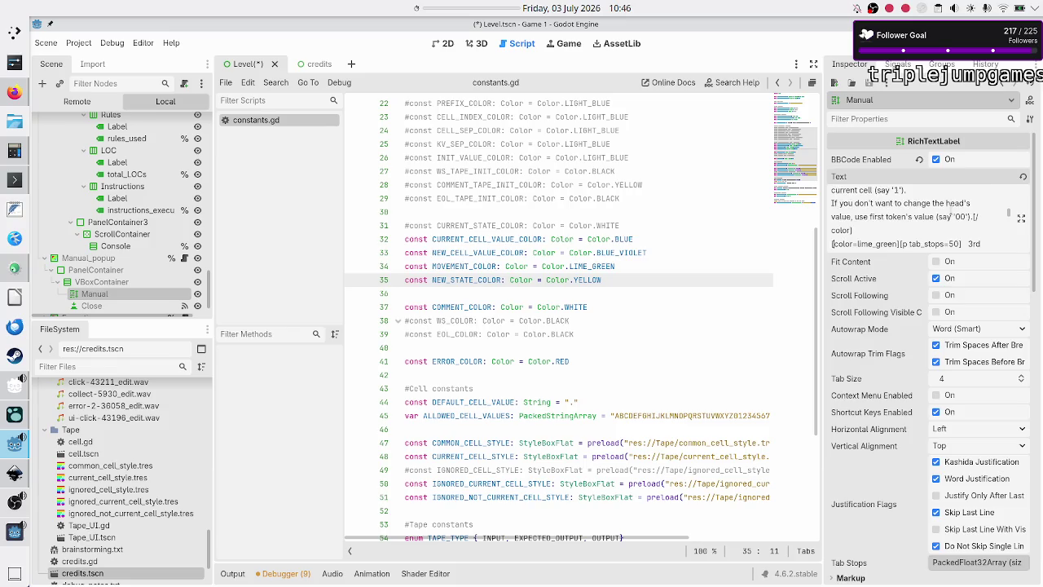
key(shift+Right)
key(shift+Right)
key(shift+Right)
text(Third)
key(Down)
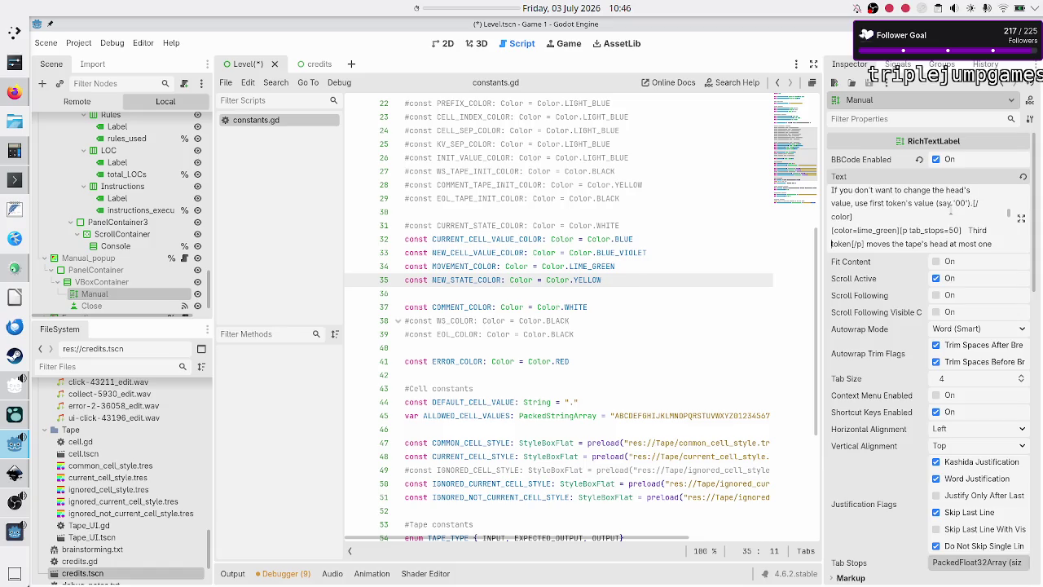
key(BackSpace)
key(Down)
key(Down)
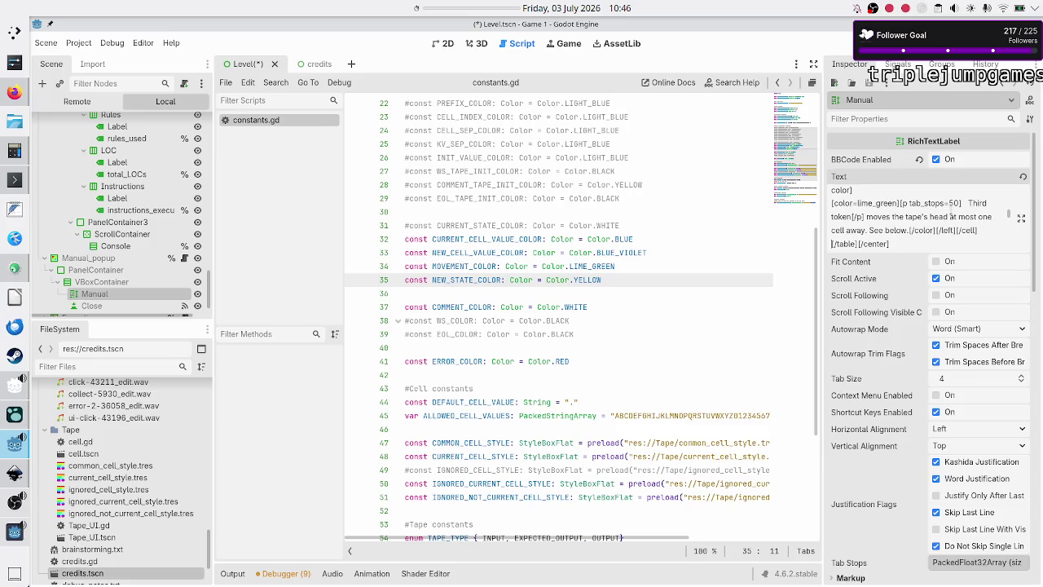
key(Down)
key(Down)
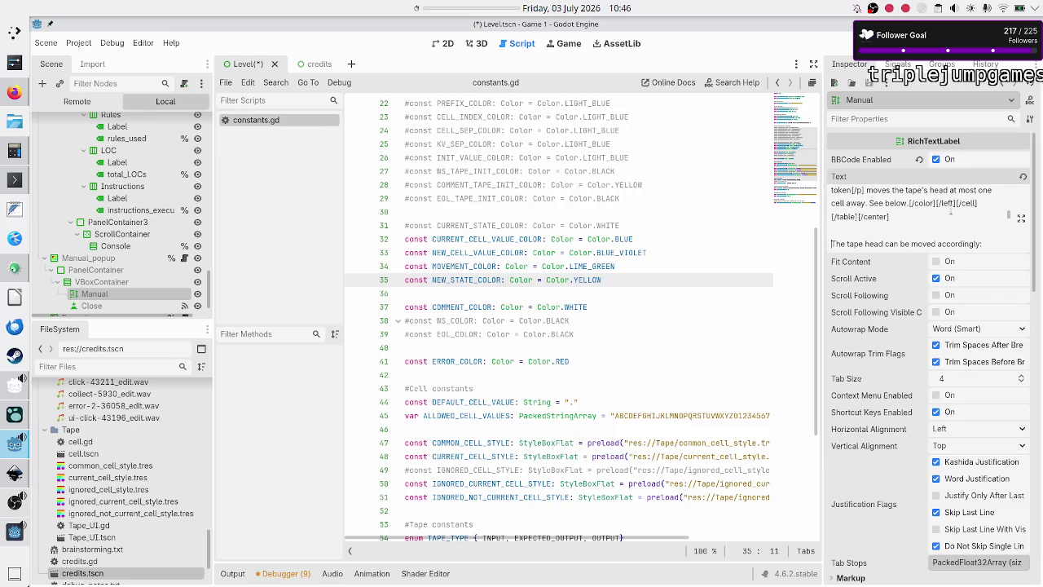
click(599, 393)
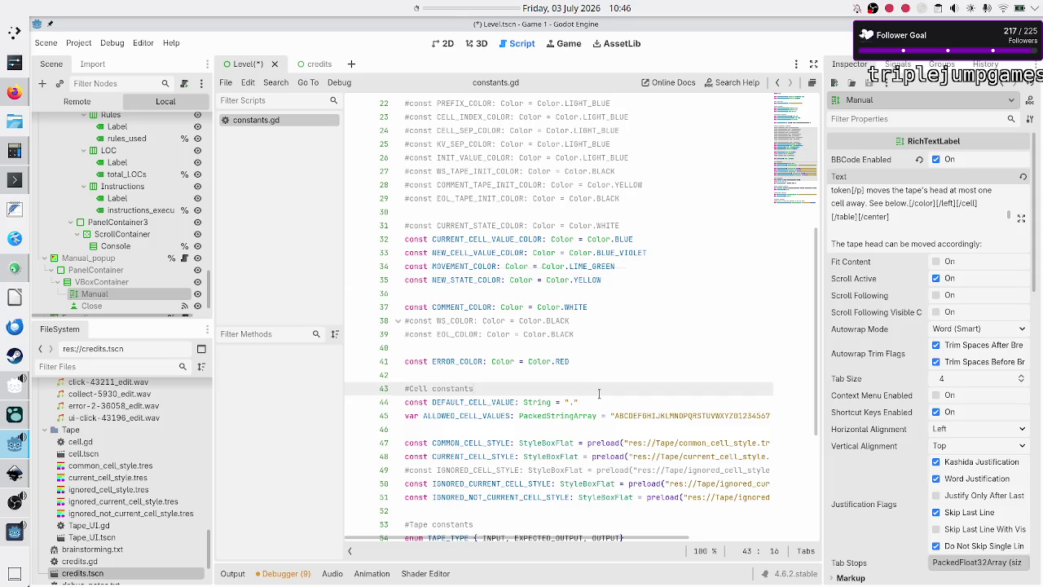
Step: Save and run with F5, review Chapter 2's reworded token lines, then minimize the game
key(F5)
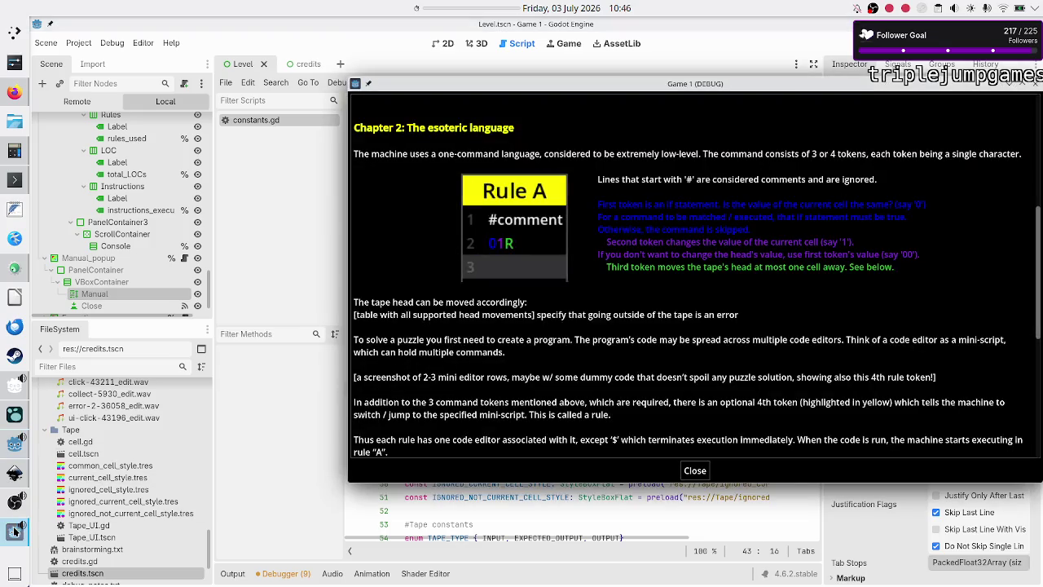
click(14, 531)
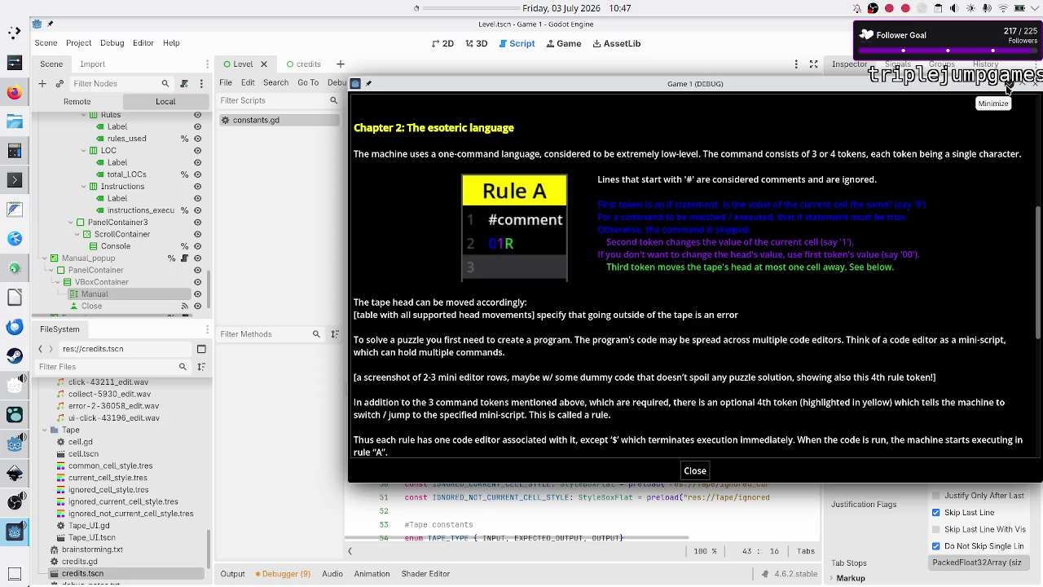
click(1008, 85)
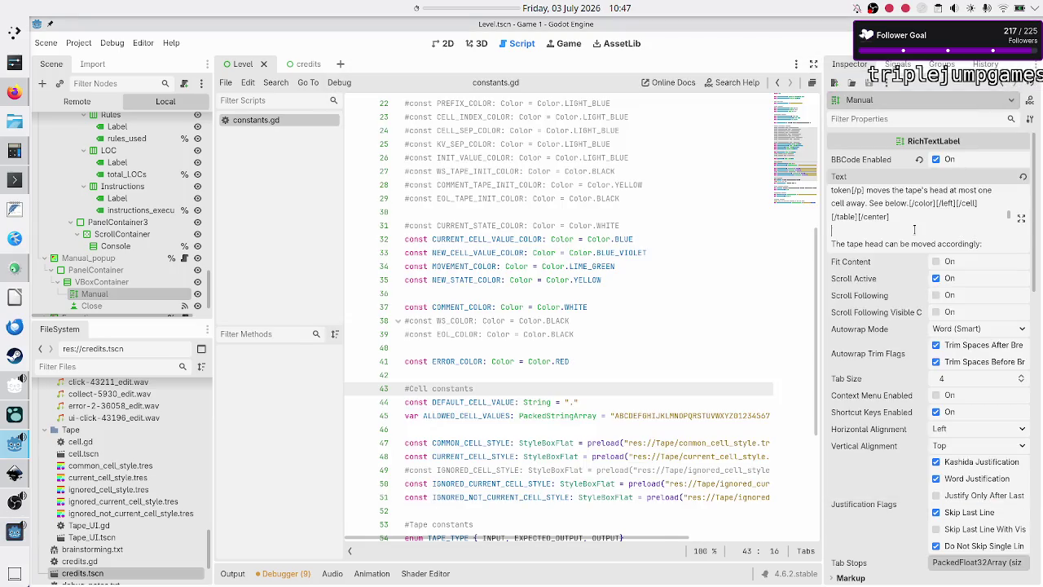
Step: Copy [p tab_stops=50] before 'If you don't want to change the head's value' and tab-indent it
scroll(915, 230, up, 2)
scroll(914, 229, up, 3)
scroll(914, 230, up, 2)
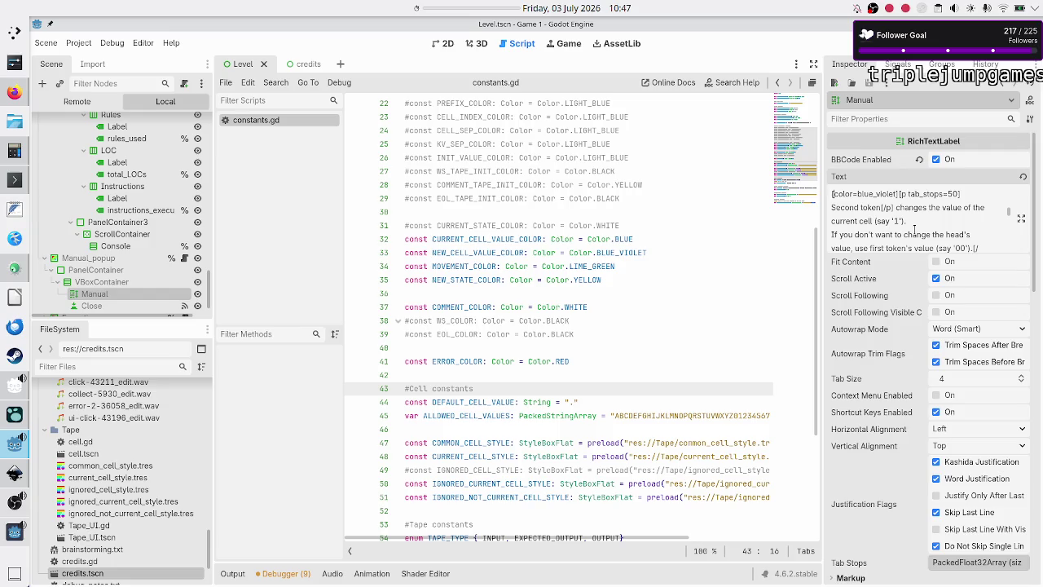
key(shift+Right)
key(shift+Right)
key(shift+Right)
key(ctrl+c)
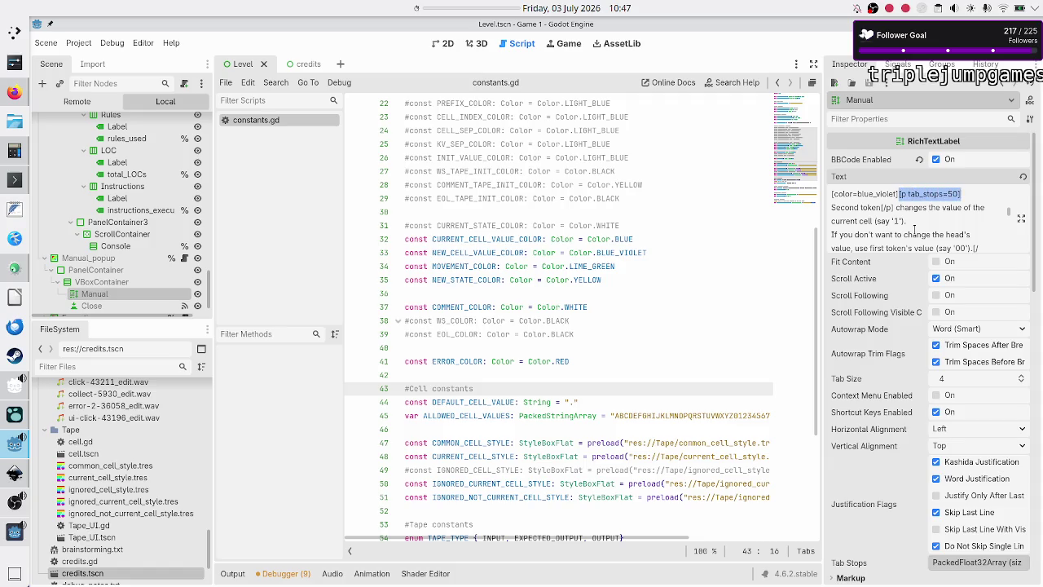
key(Right)
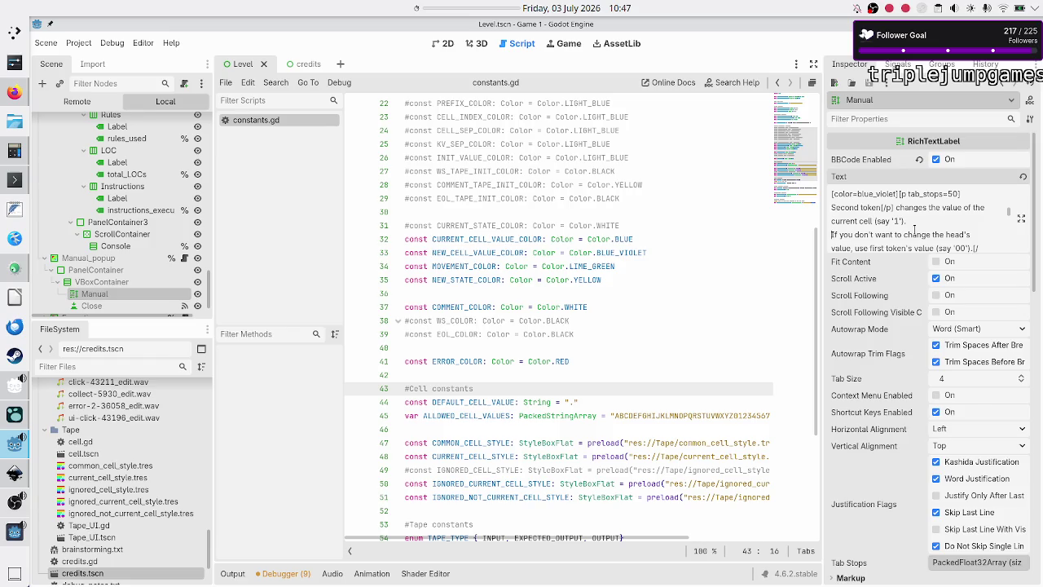
key(ctrl+v)
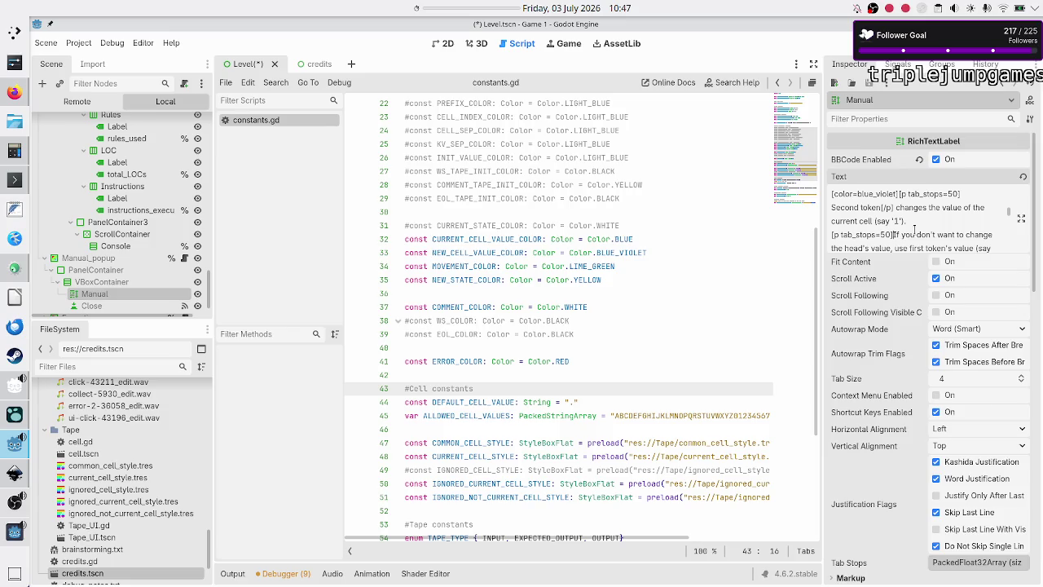
key(Tab)
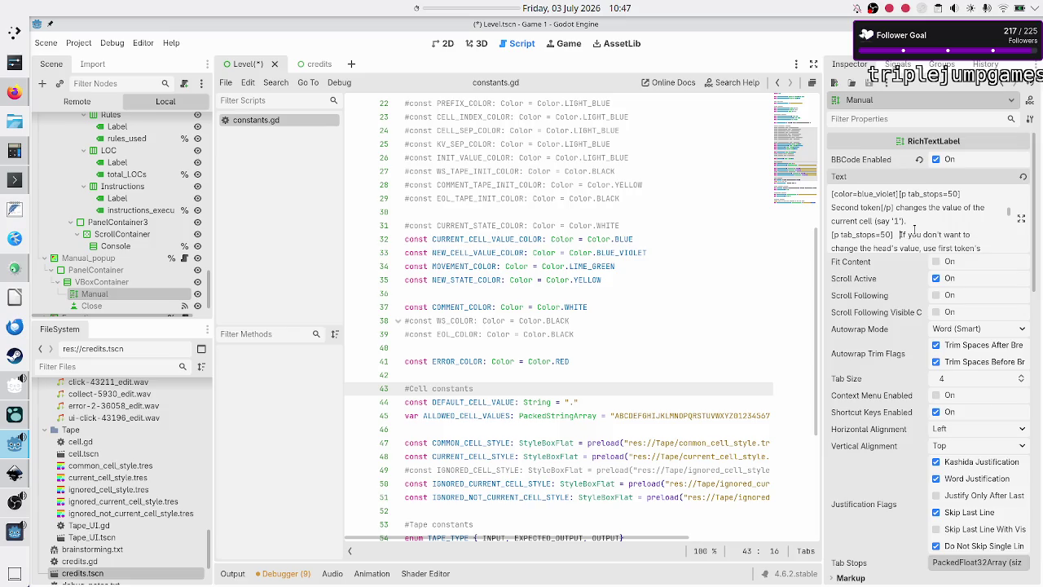